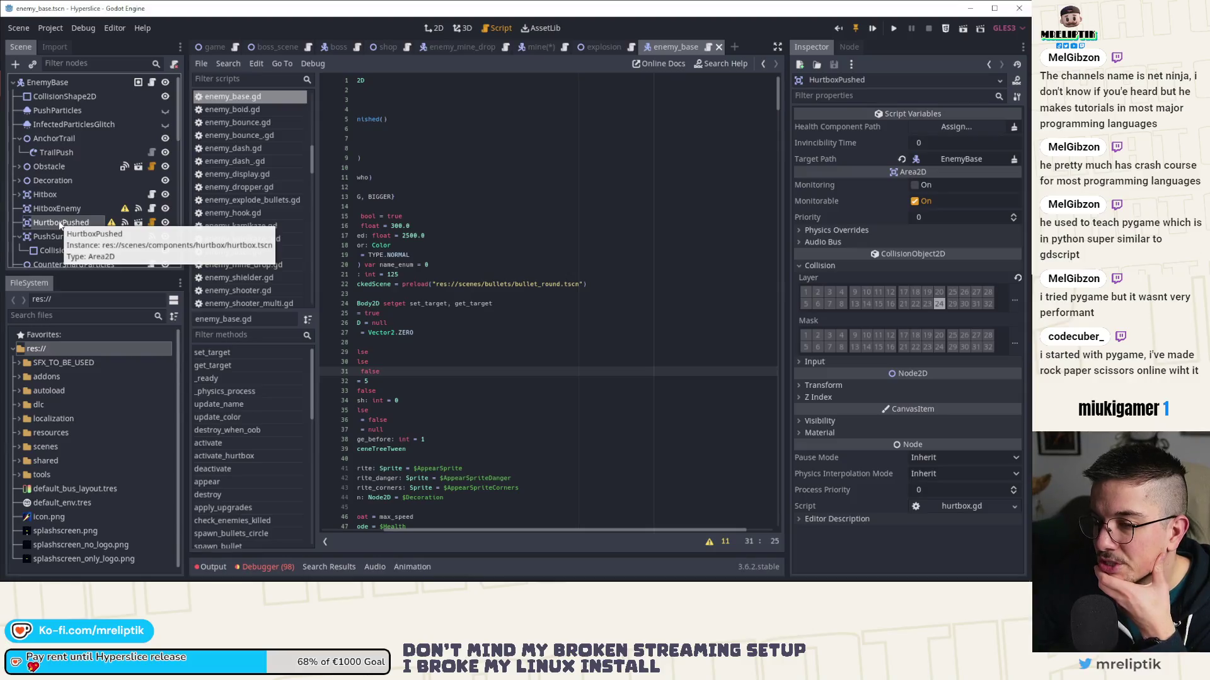
- Inspect the enemy base's HitboxEnemy properties, then switch to the mine.tscn scene
click(54, 210)
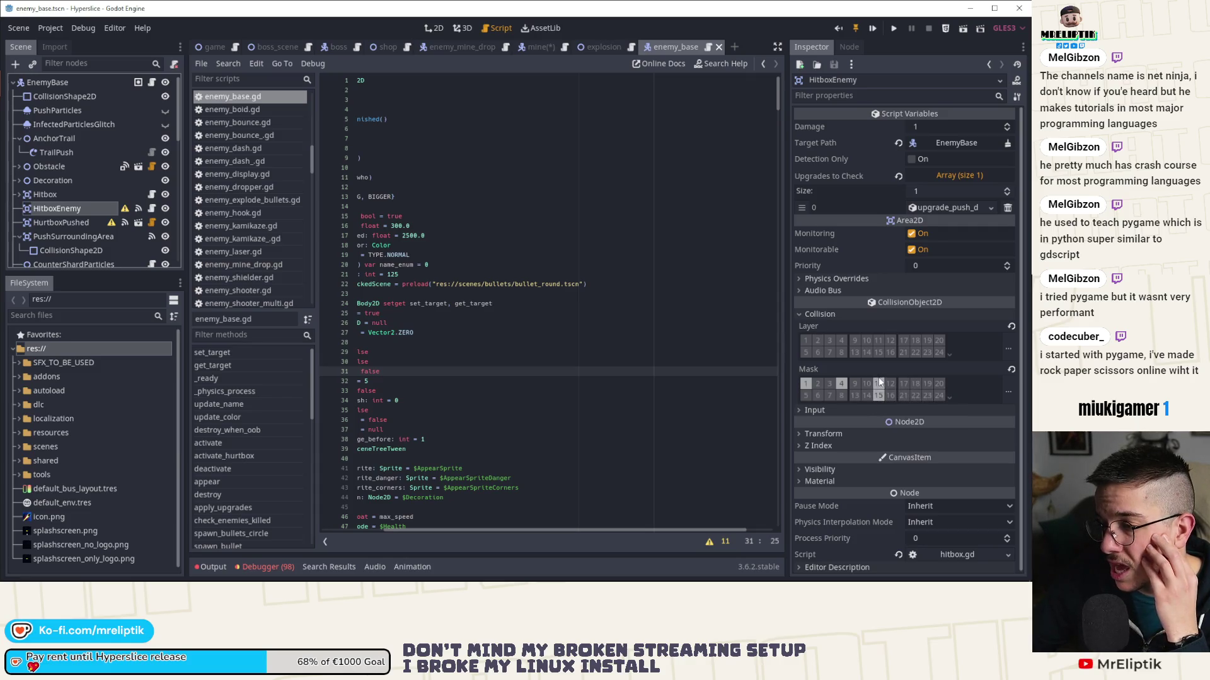
click(521, 49)
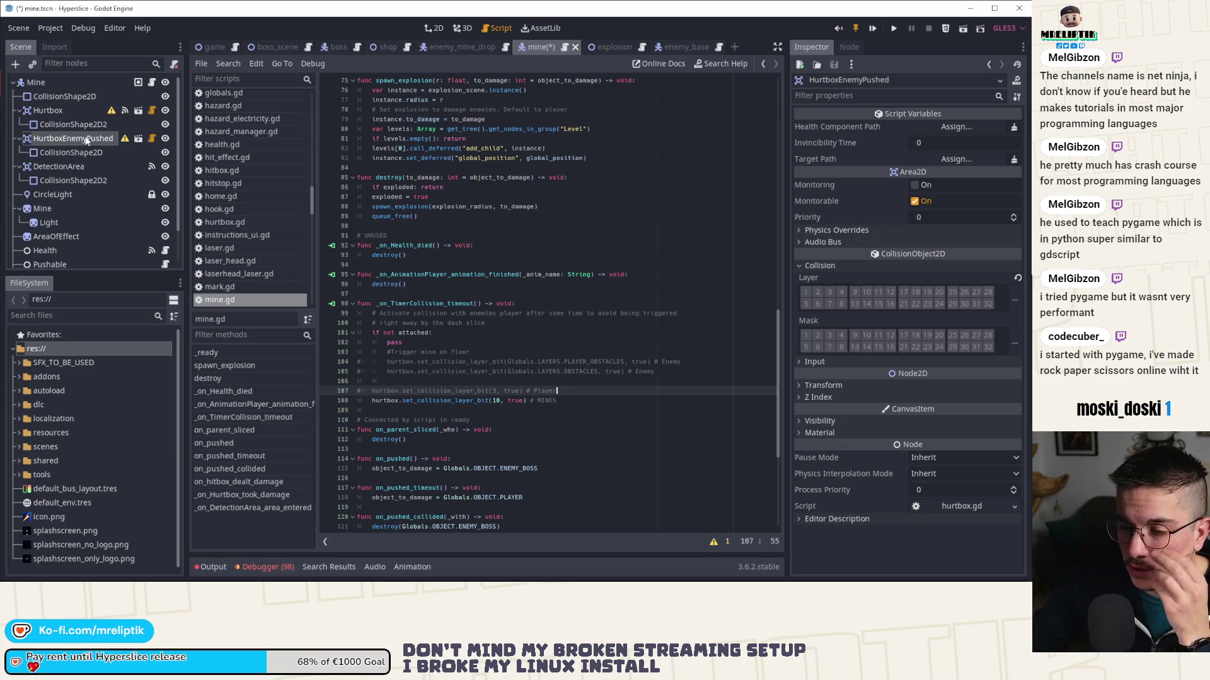
- Disable and hide the HurtboxEnemyPushed CollisionShape2D in the mine scene
mouse_move(66, 112)
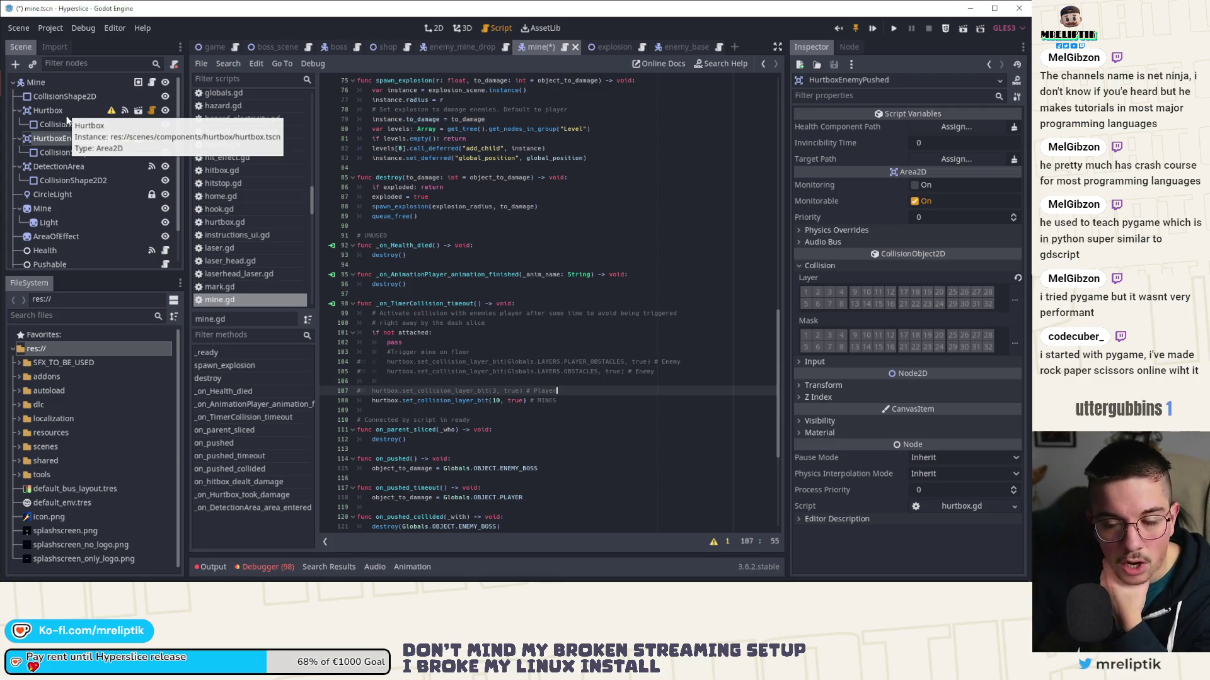
click(67, 113)
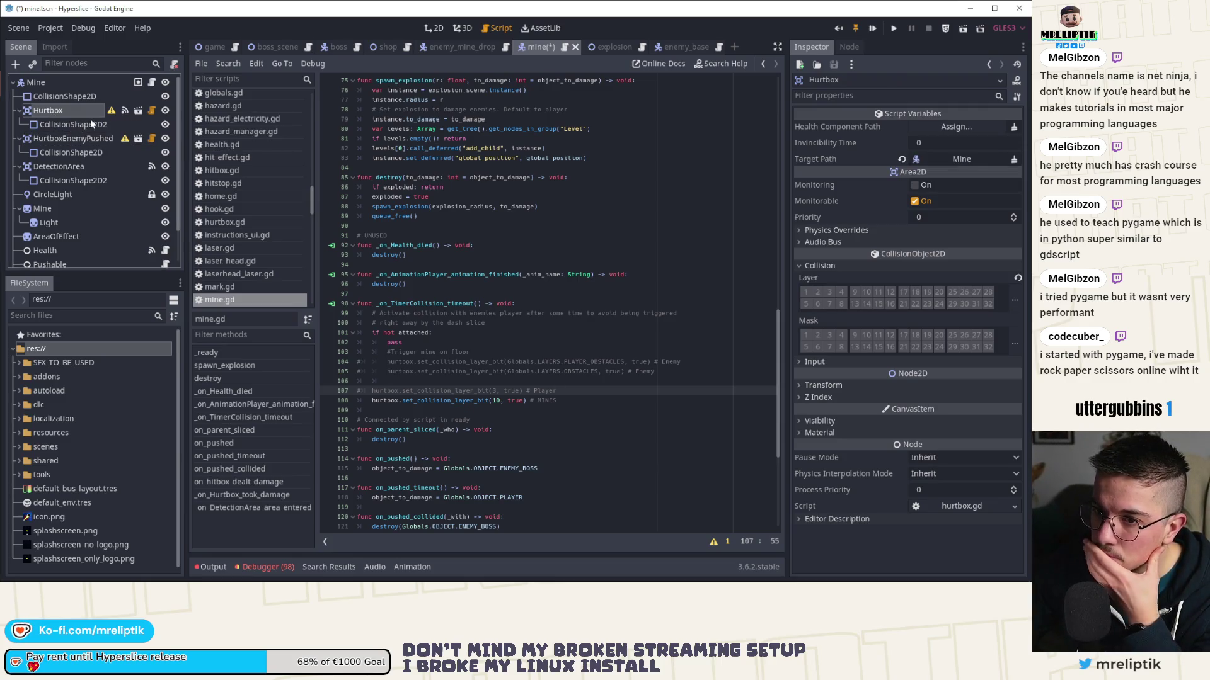
click(445, 29)
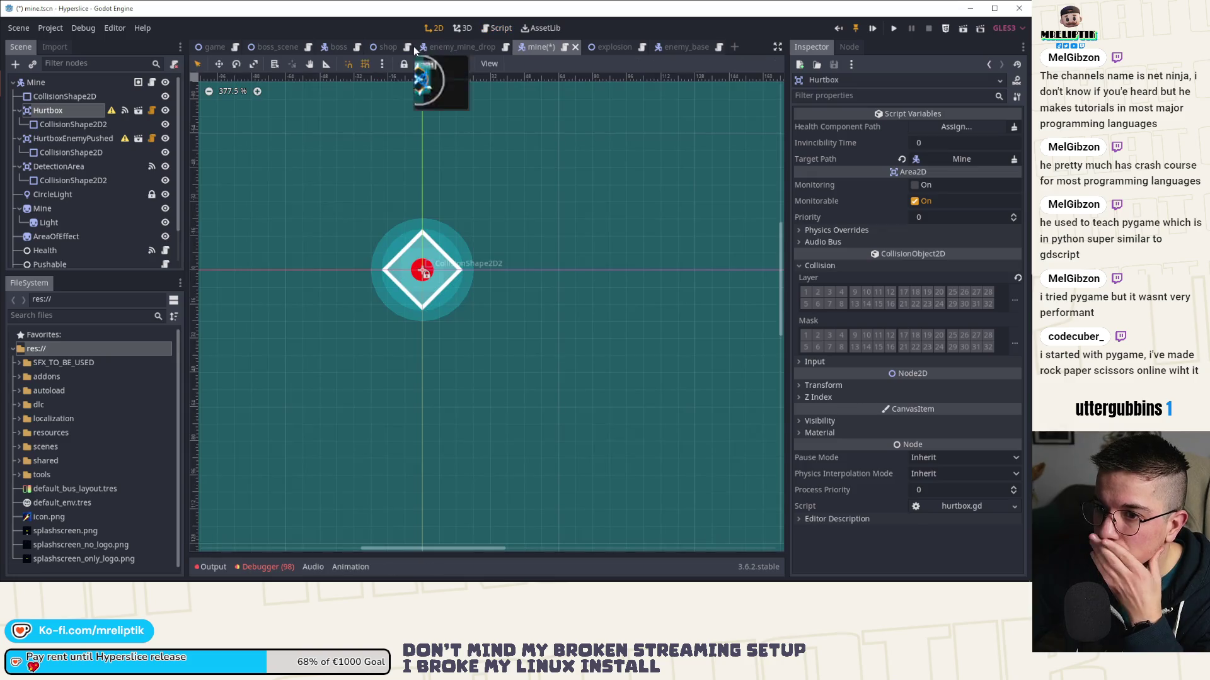
click(63, 139)
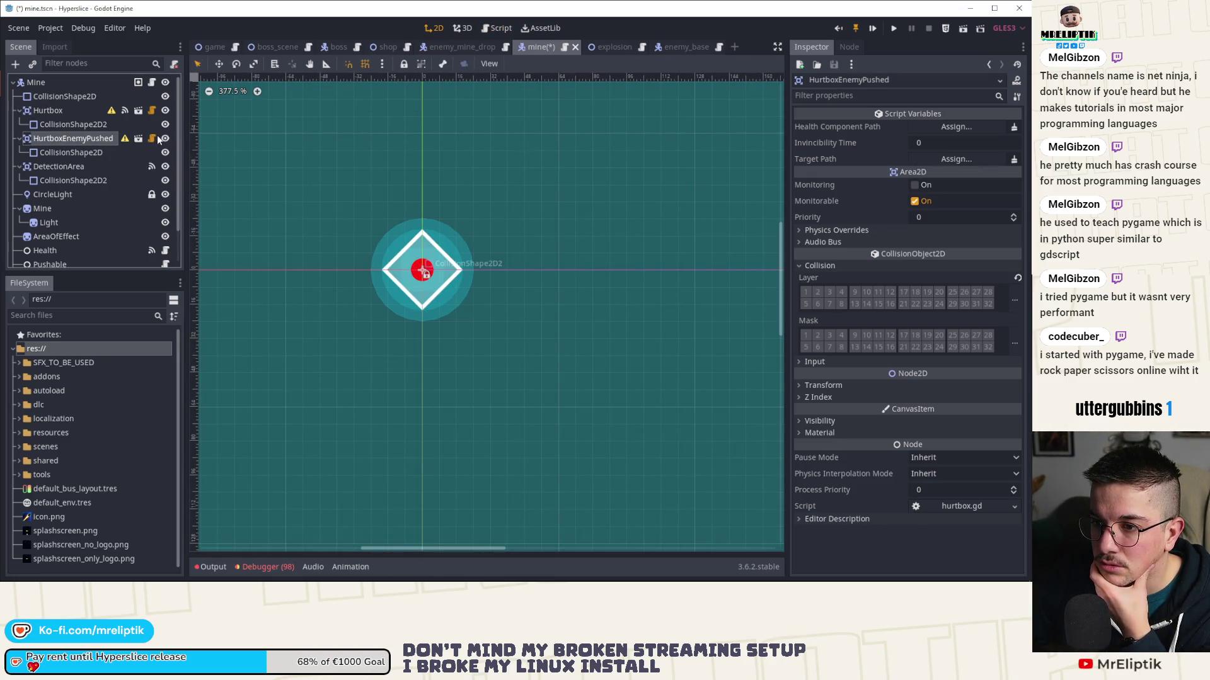
click(152, 138)
click(82, 152)
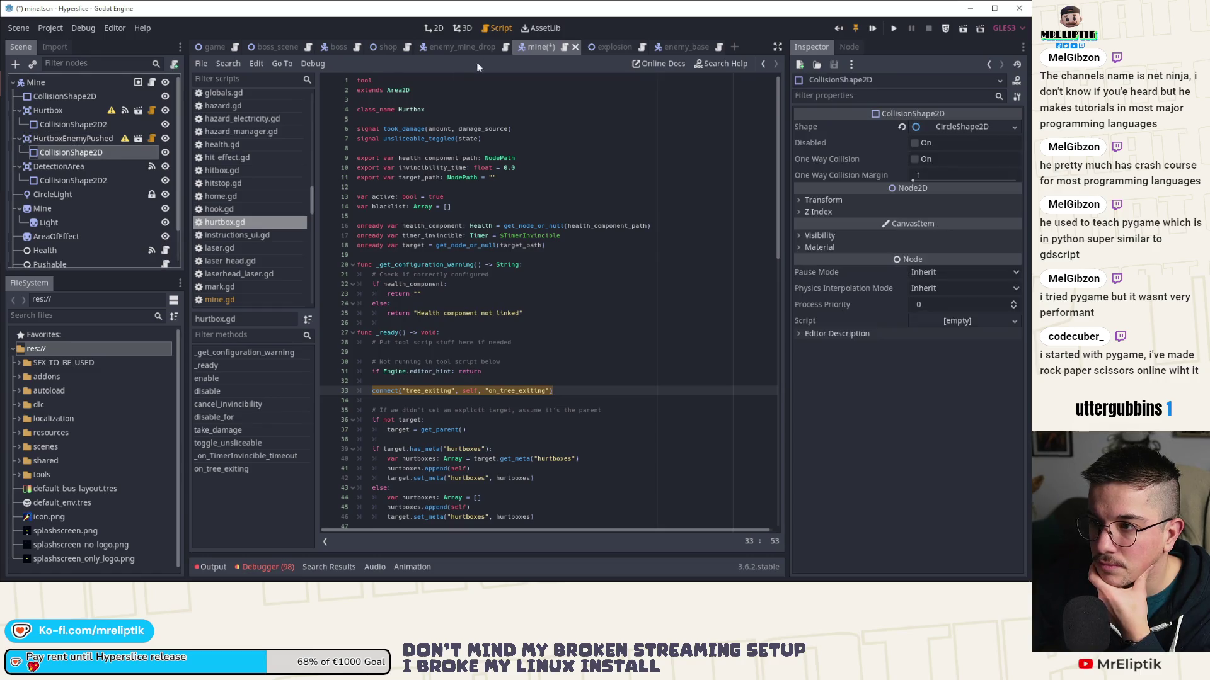
click(438, 29)
click(914, 143)
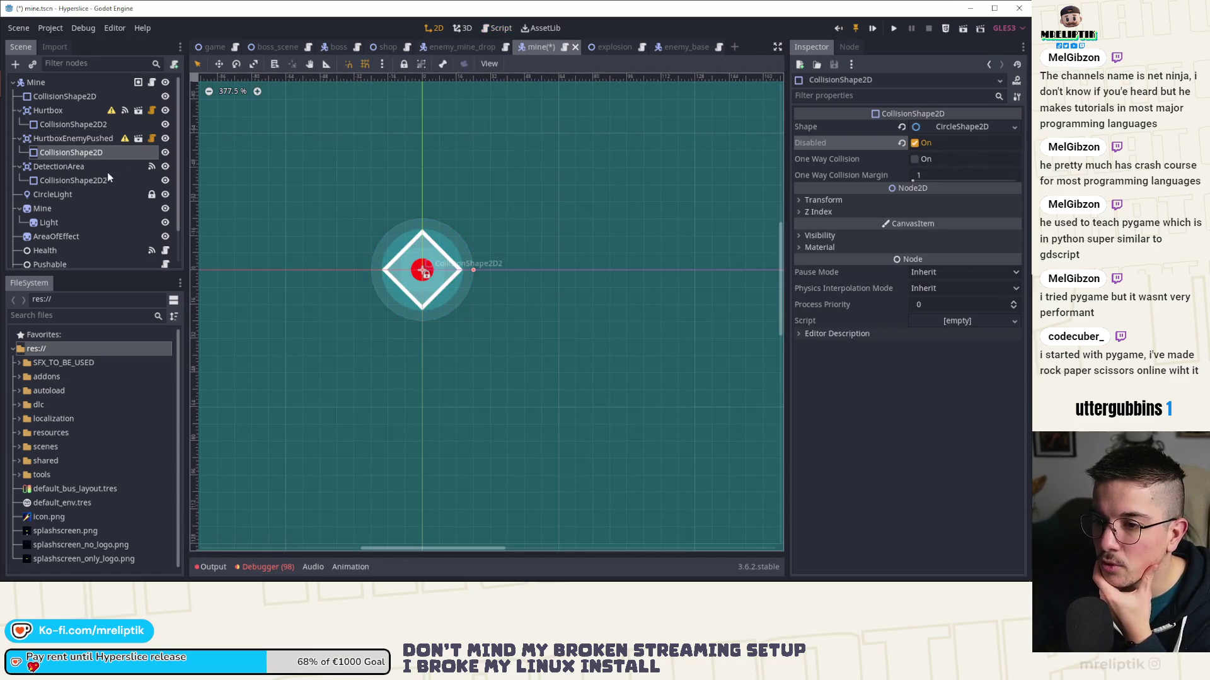
click(165, 139)
- Replace the Hurtbox CollisionShape2D2 rectangle with a New CircleShape2D and save mine.tscn
click(81, 126)
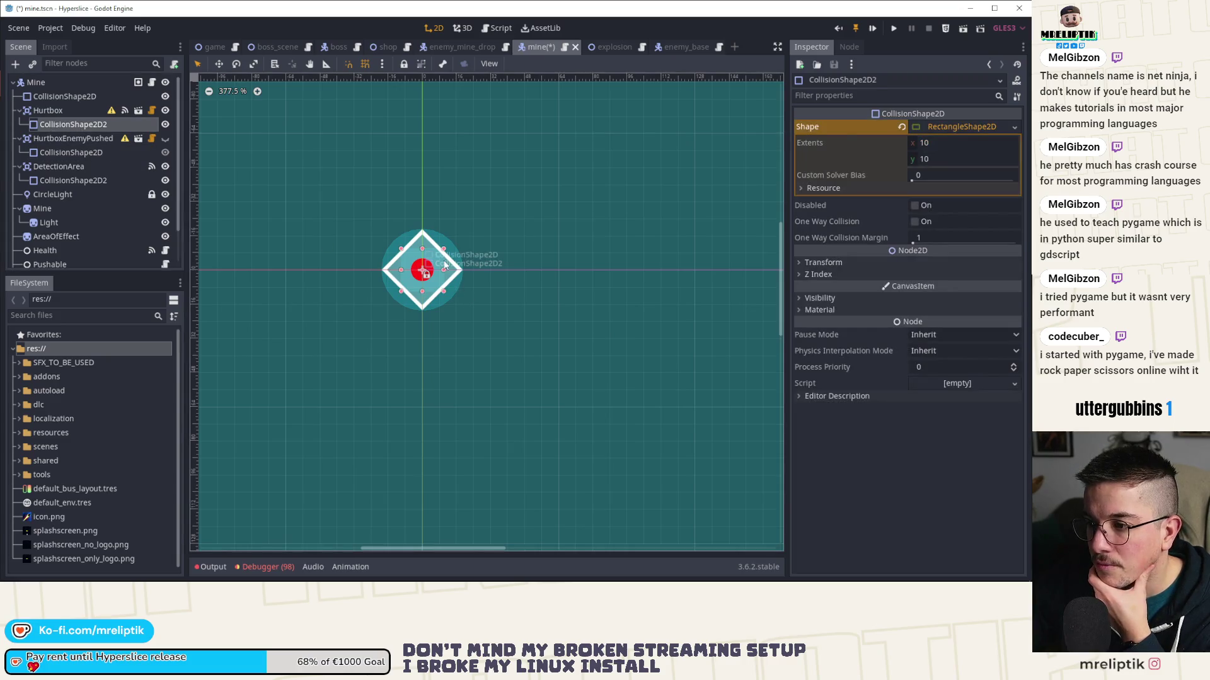
click(933, 126)
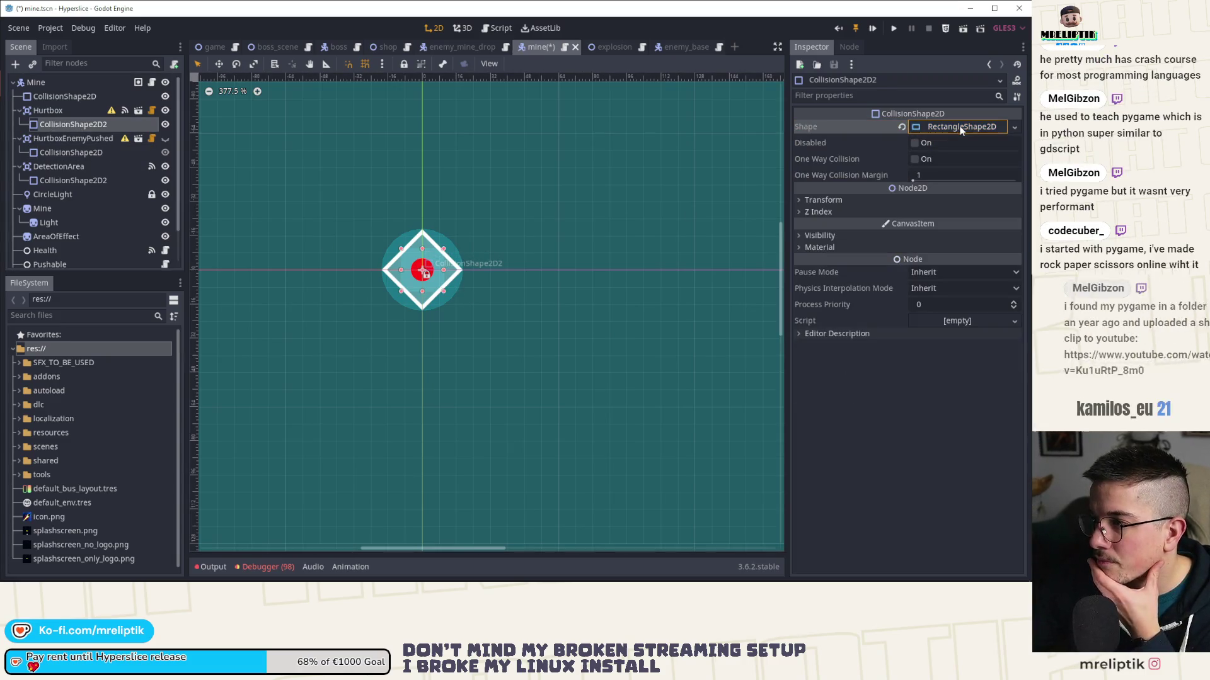
click(1015, 127)
click(928, 156)
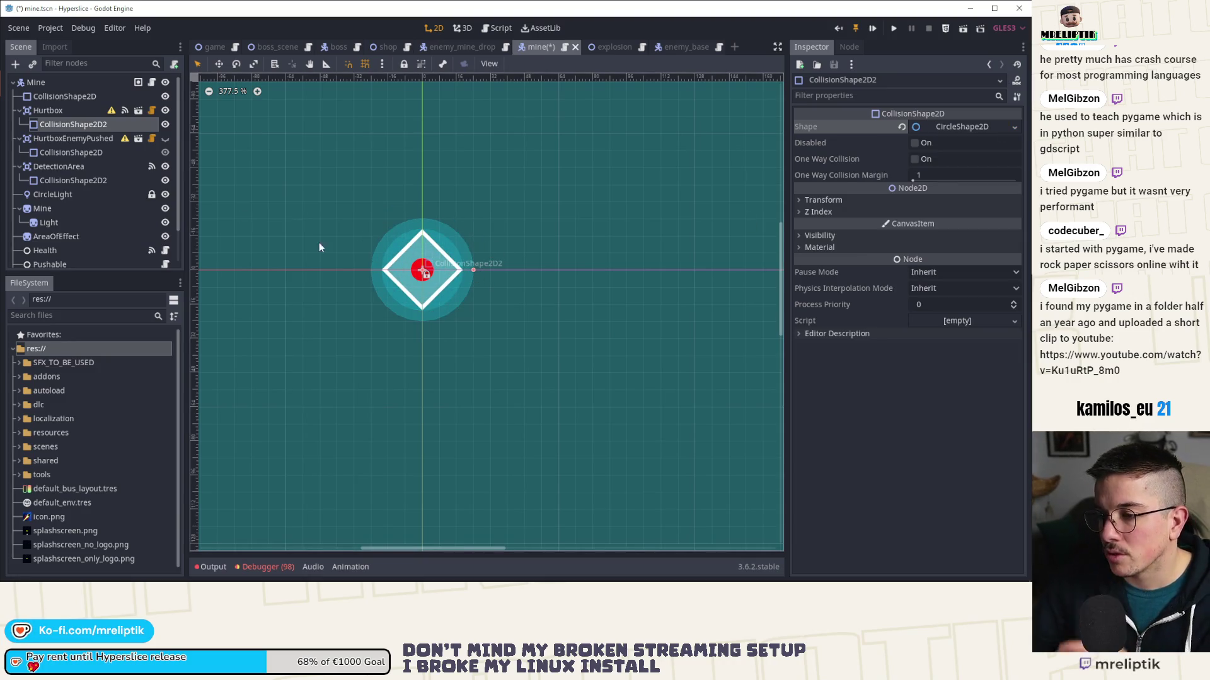
key(ctrl+s)
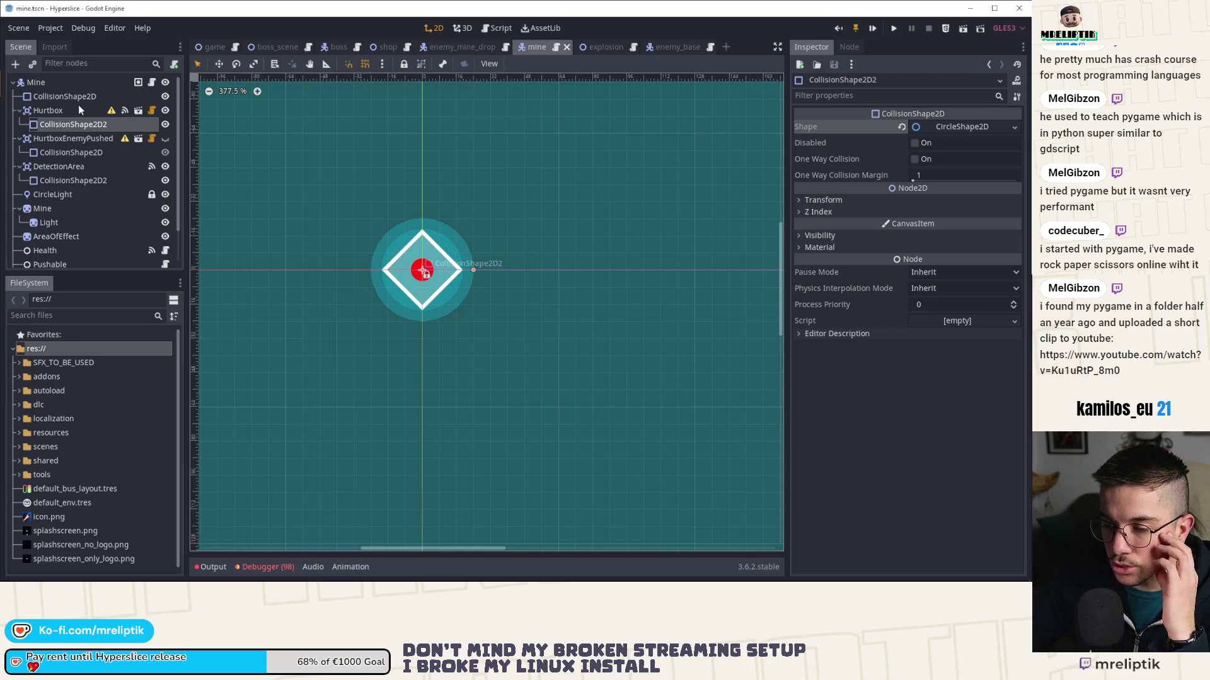
click(152, 82)
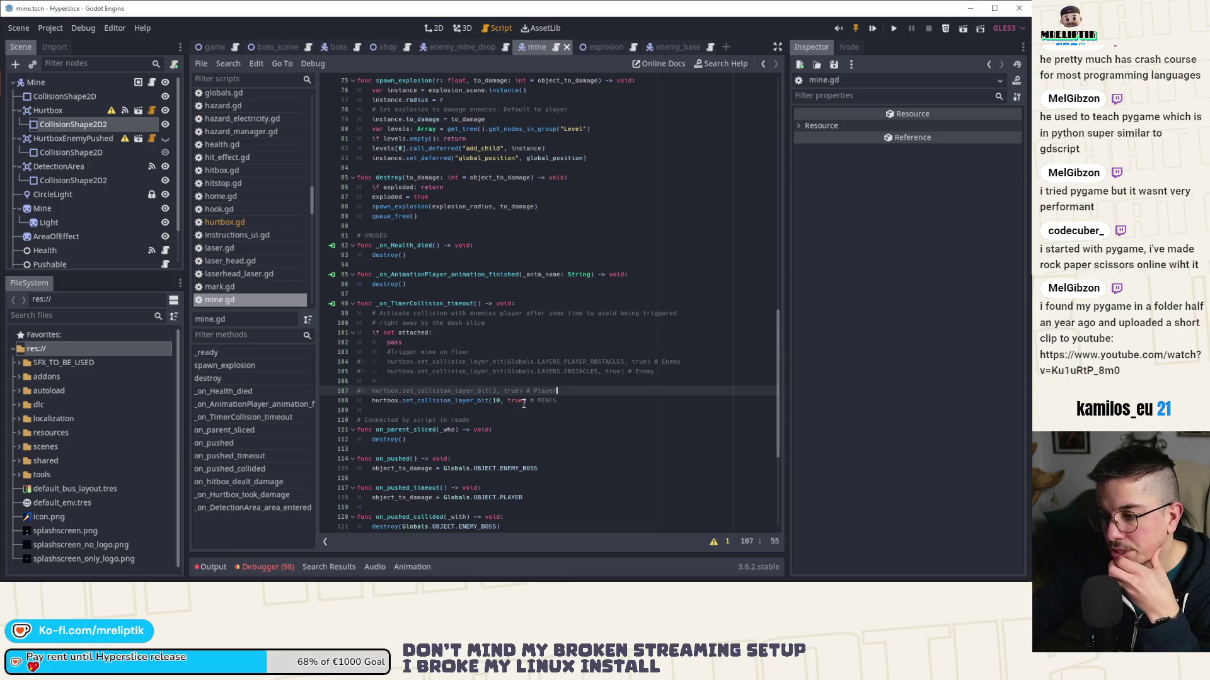
click(63, 112)
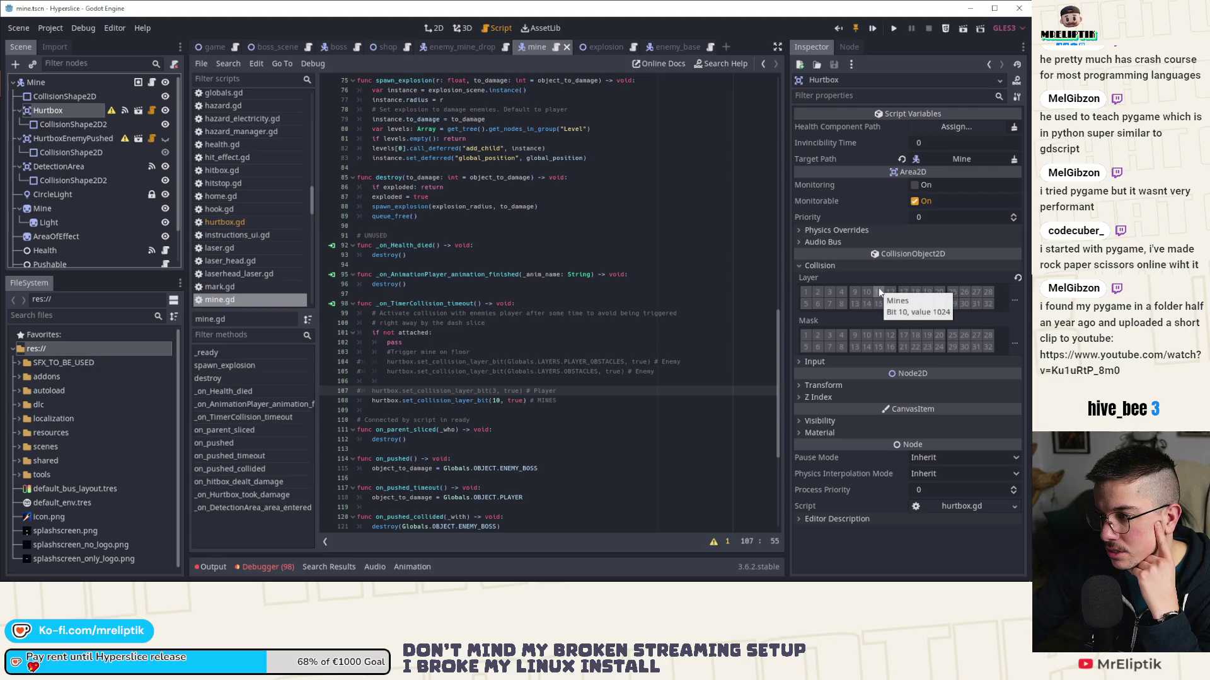
click(671, 47)
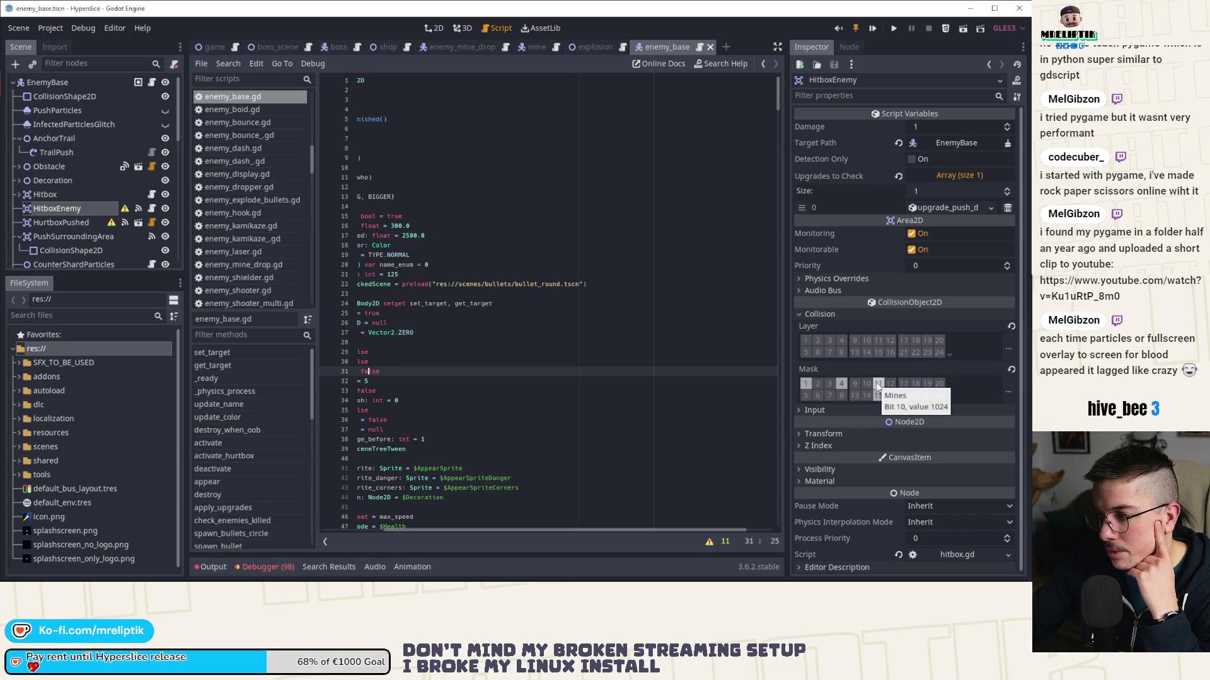
mouse_move(596, 43)
mouse_down()
mouse_move(435, 47)
mouse_move(539, 46)
mouse_up()
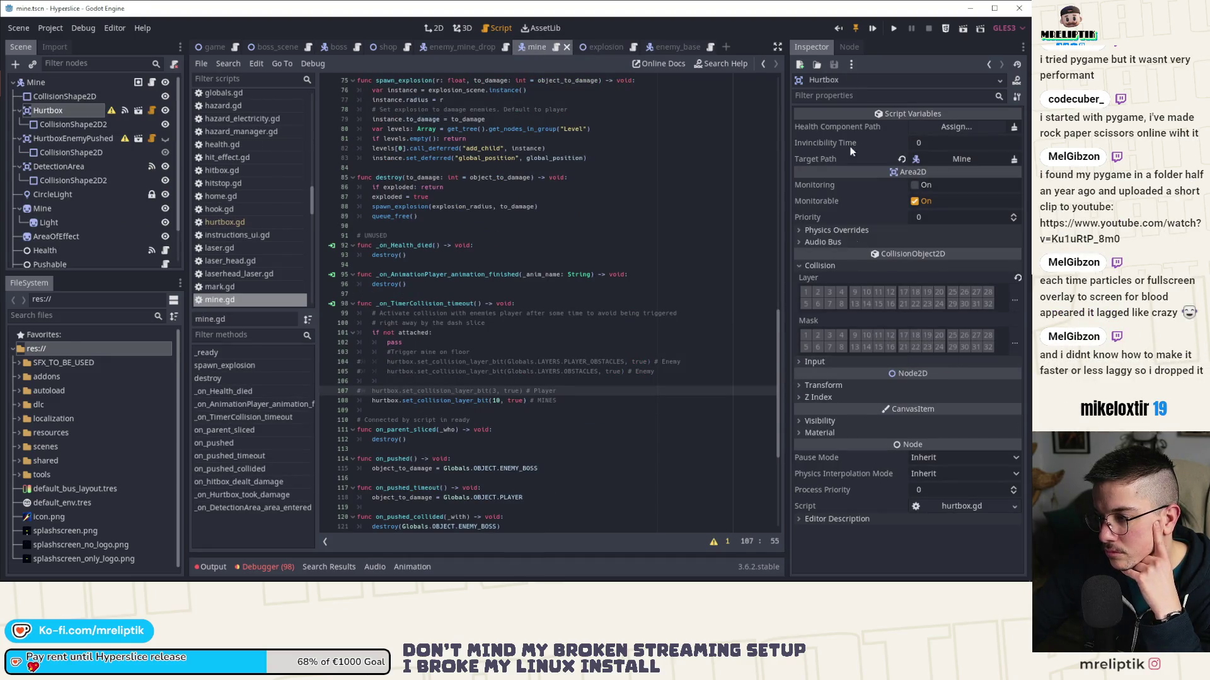
- Launch the game with F5, watch the shared Game prototype video, then close the browser
key(F5)
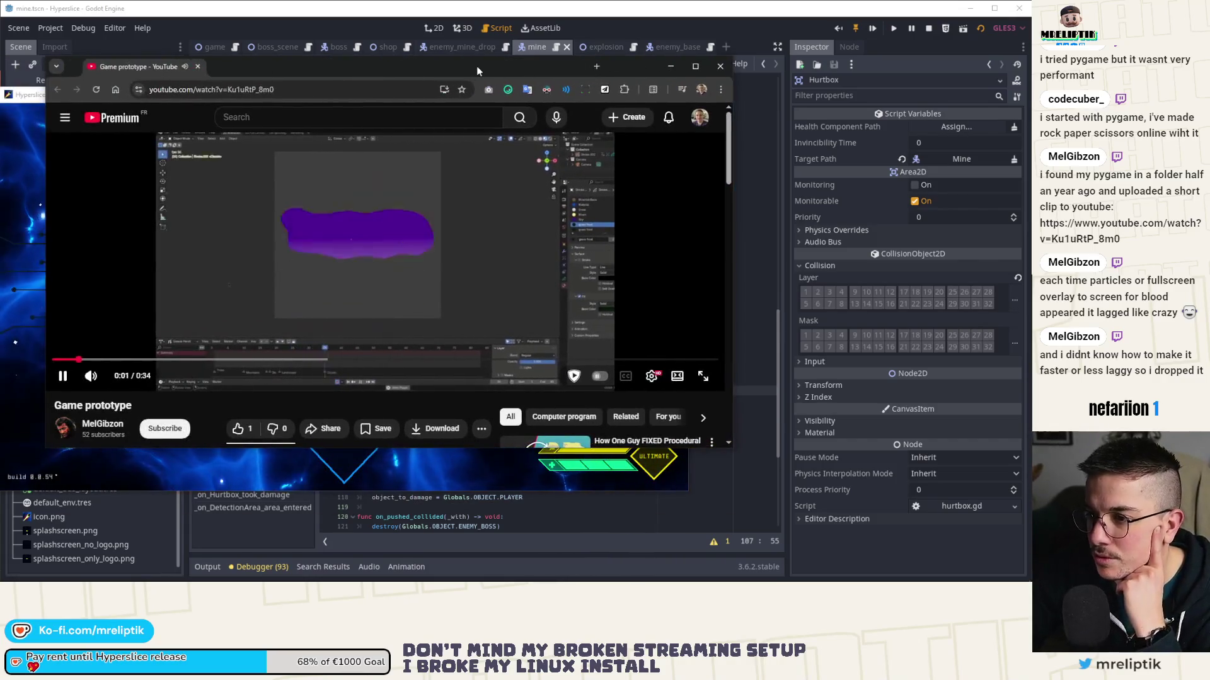
mouse_move(477, 65)
mouse_down()
mouse_move(583, 79)
mouse_move(560, 81)
mouse_up()
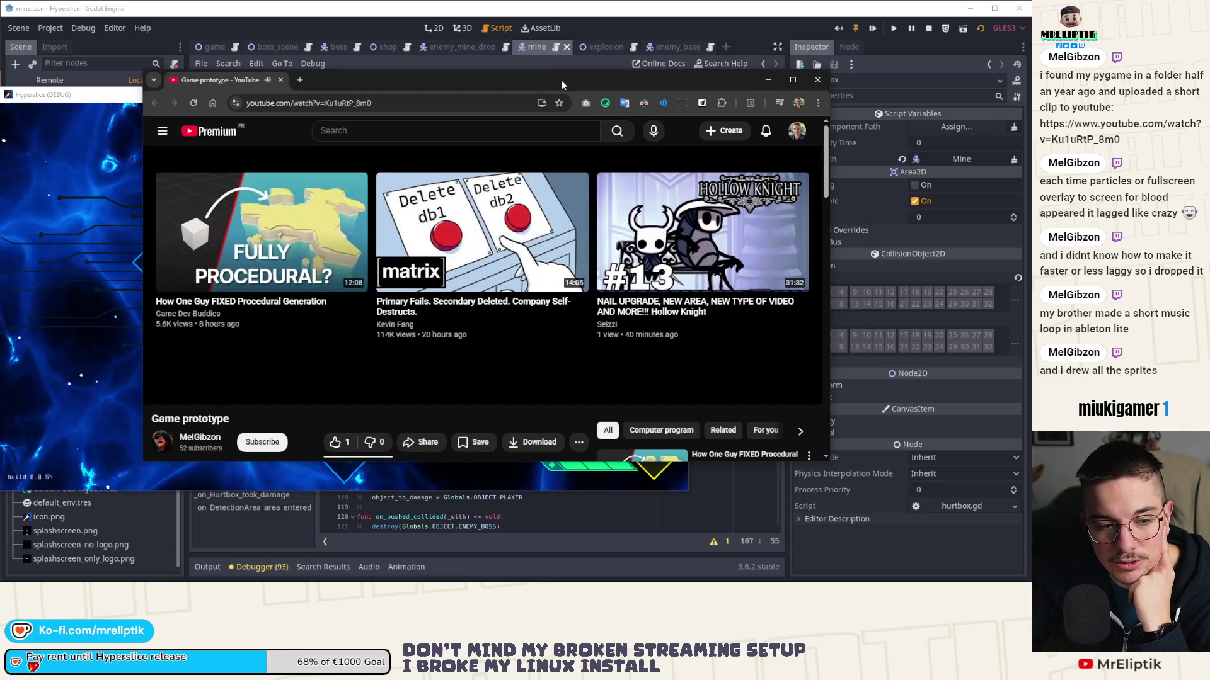
scroll(426, 155, down, 5)
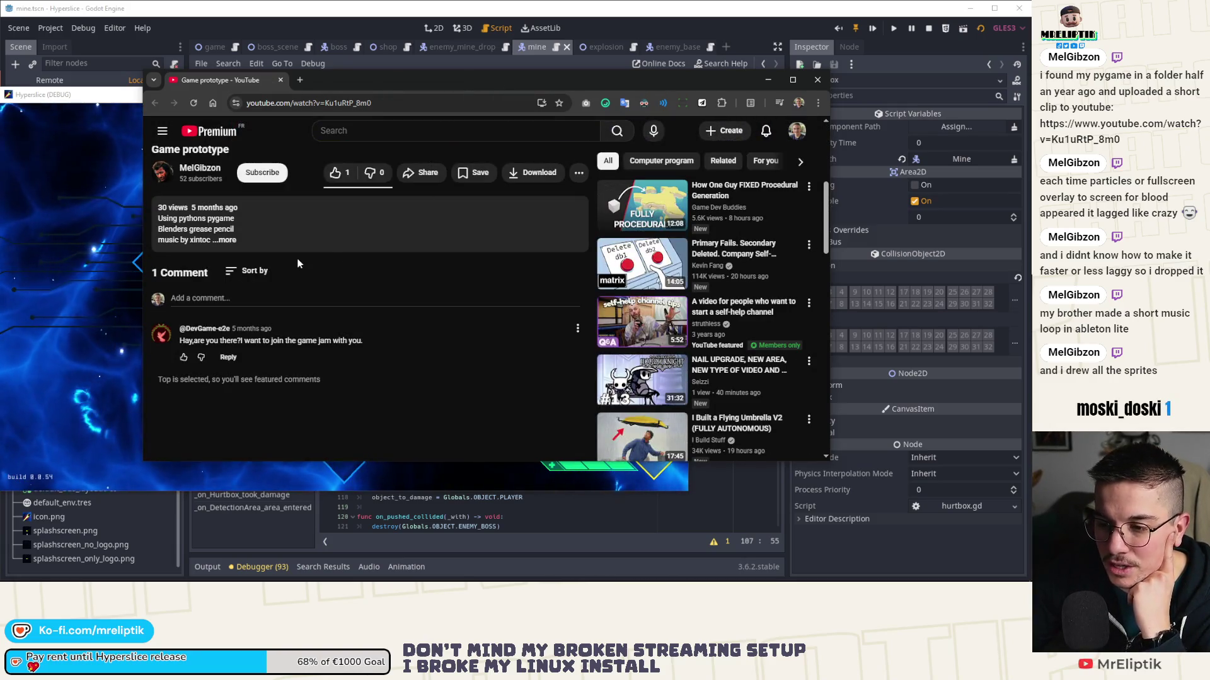
scroll(290, 253, up, 5)
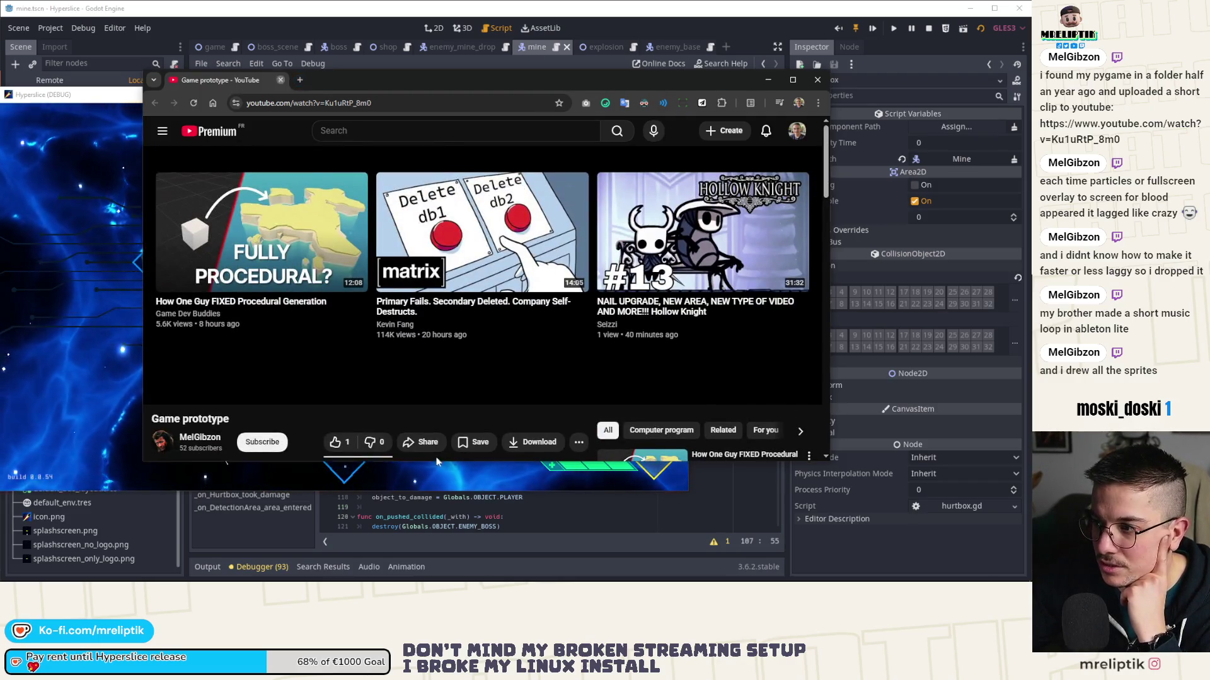
click(282, 80)
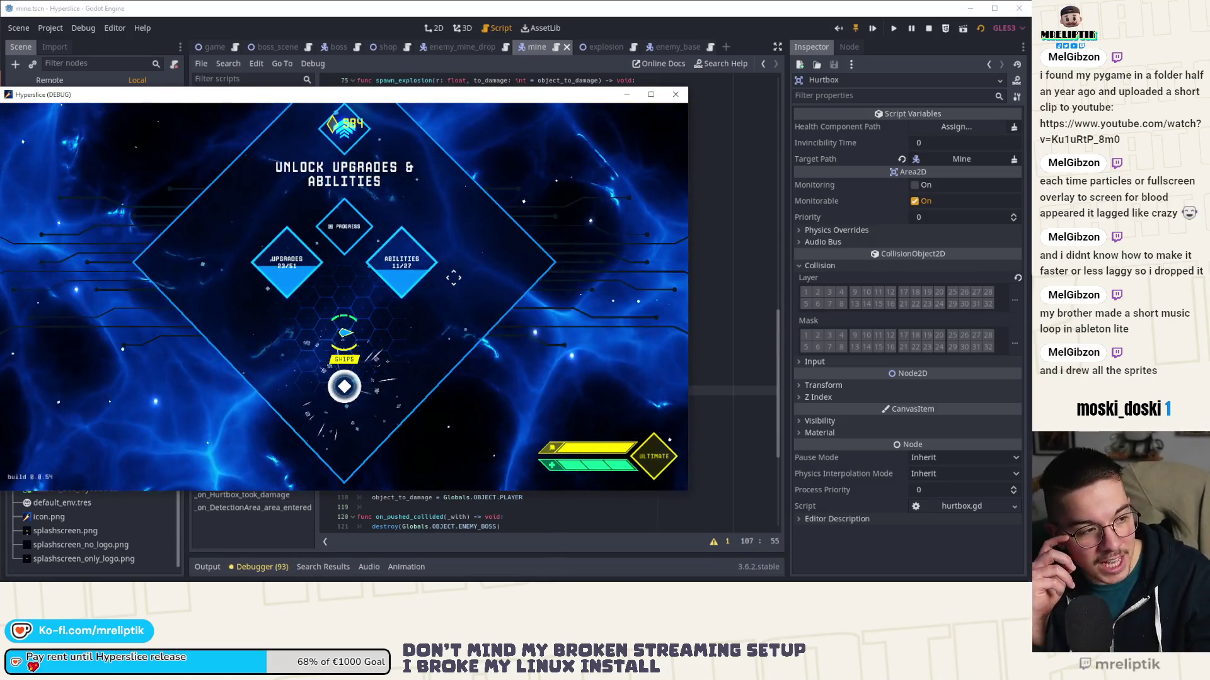
- Continue to the ship hub, start a Wave 0 fight, pause and go fullscreen
key(Escape)
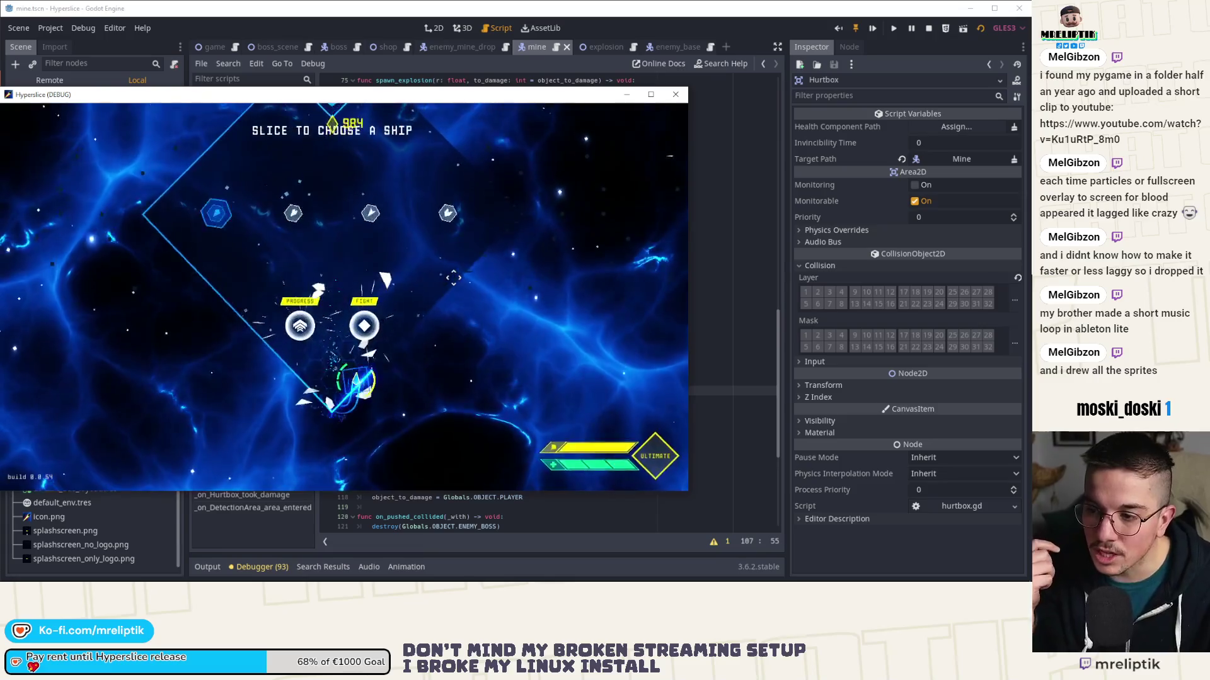
click(453, 278)
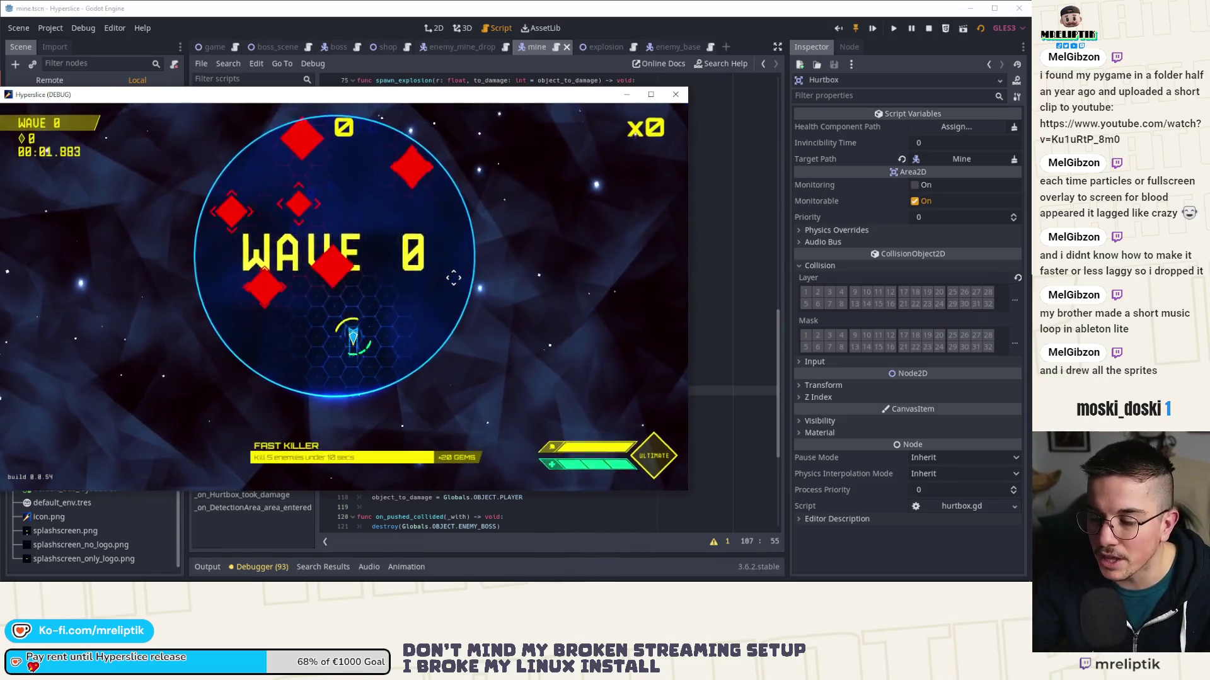
key(Escape)
key(Escape)
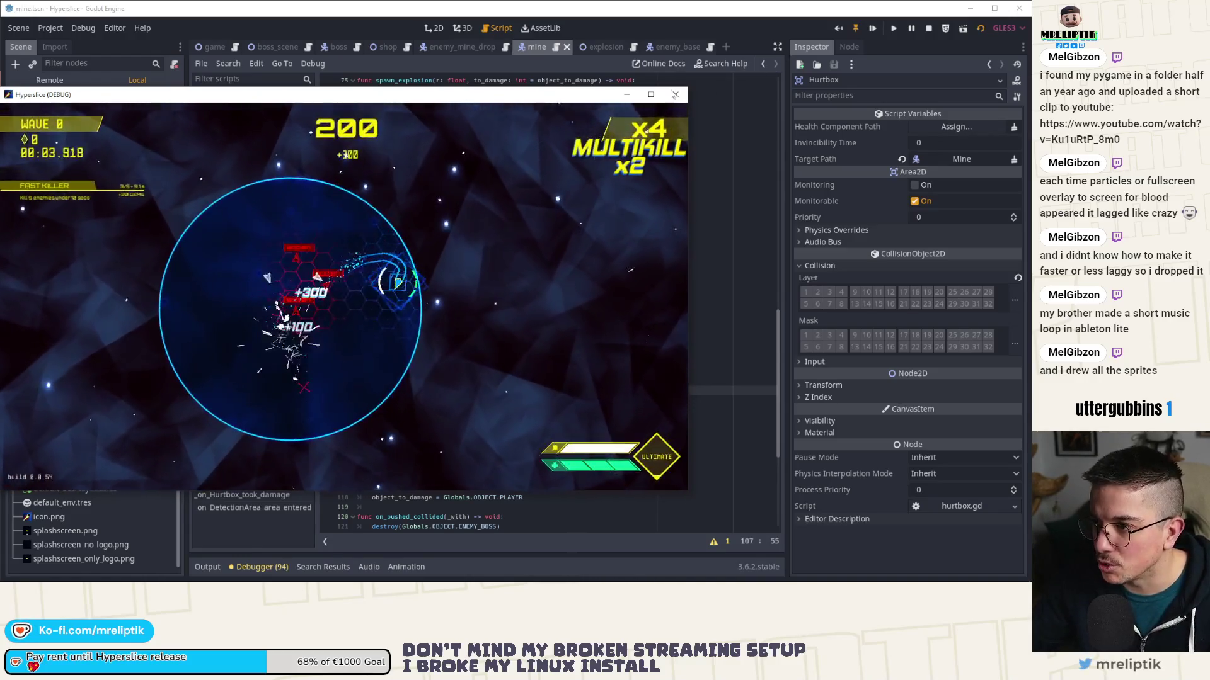
key(F11)
- Stop the game run and select set_collision_layer_bit on line 108 of mine.gd
key(F8)
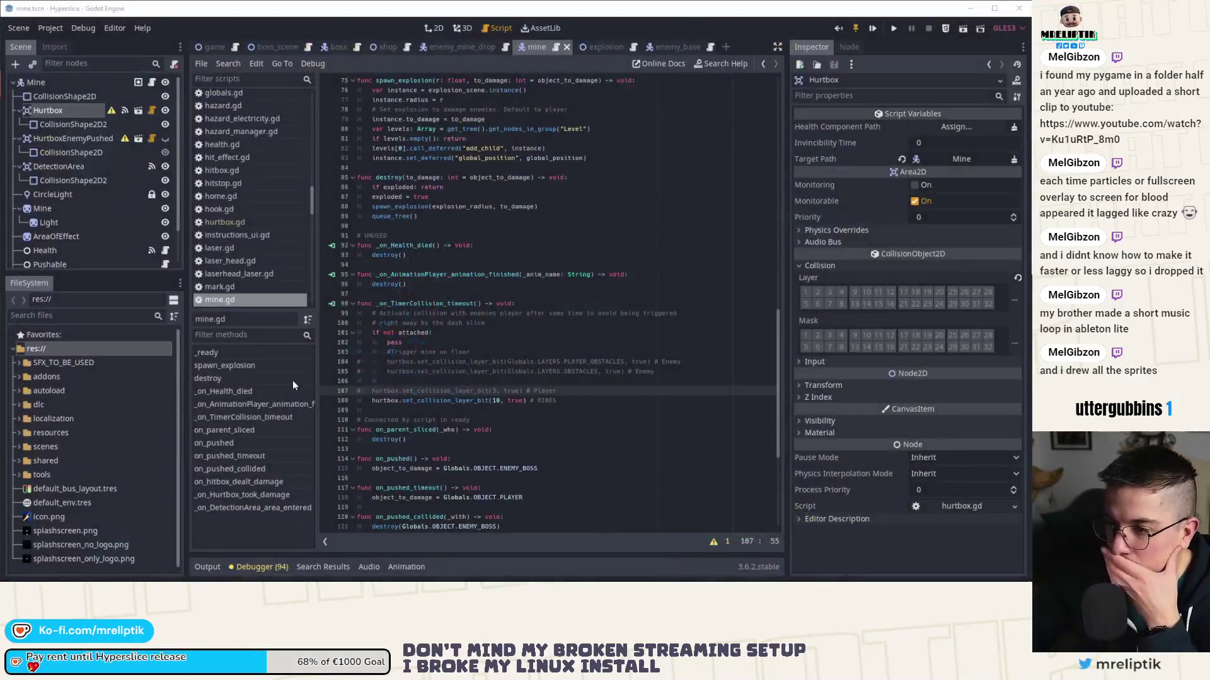
double_click(429, 398)
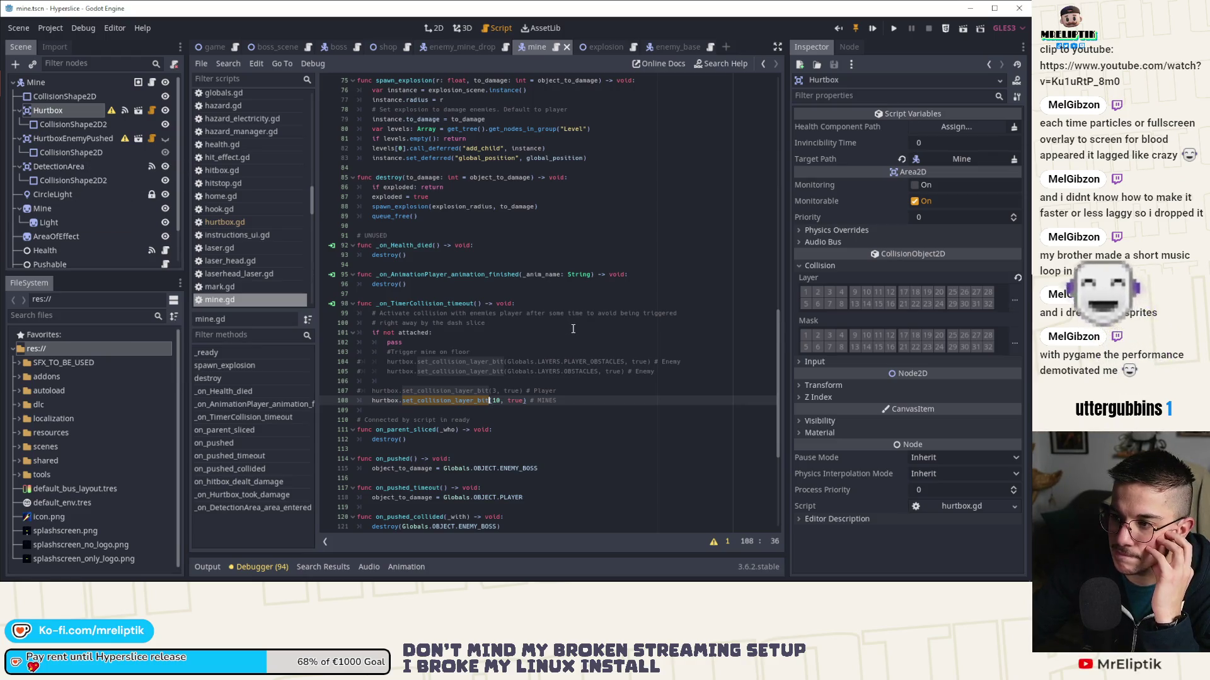
click(445, 401)
double_click(445, 400)
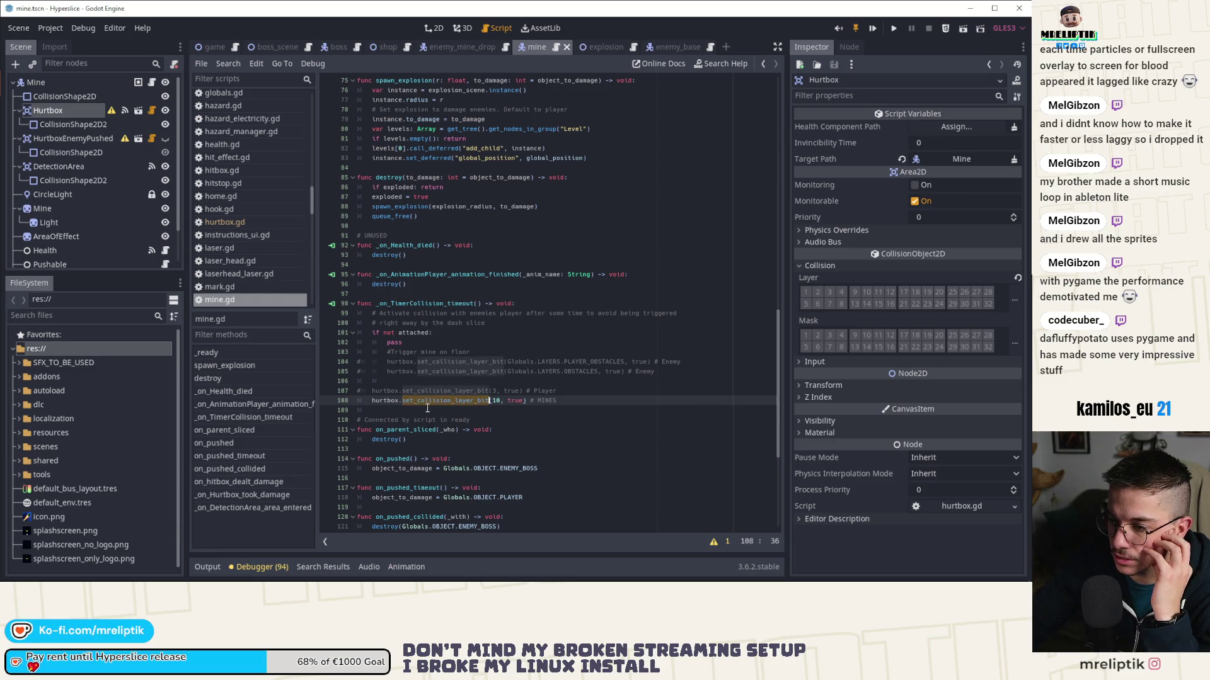
scroll(427, 408, down, 2)
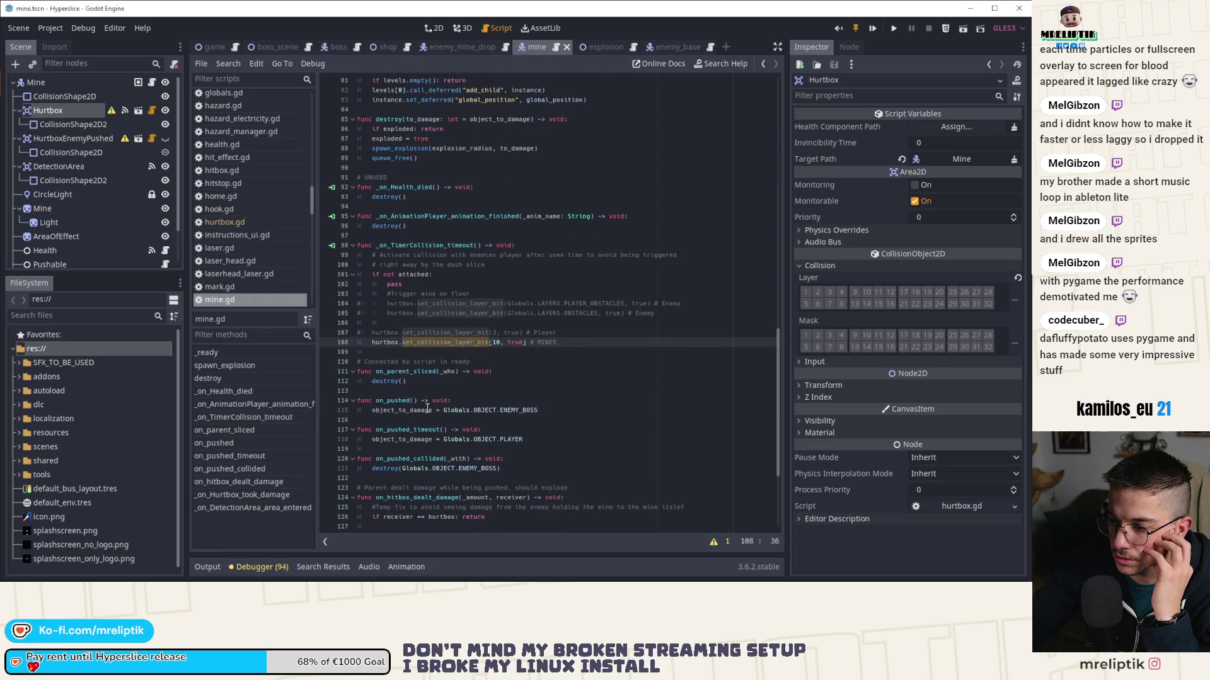
scroll(427, 408, down, 2)
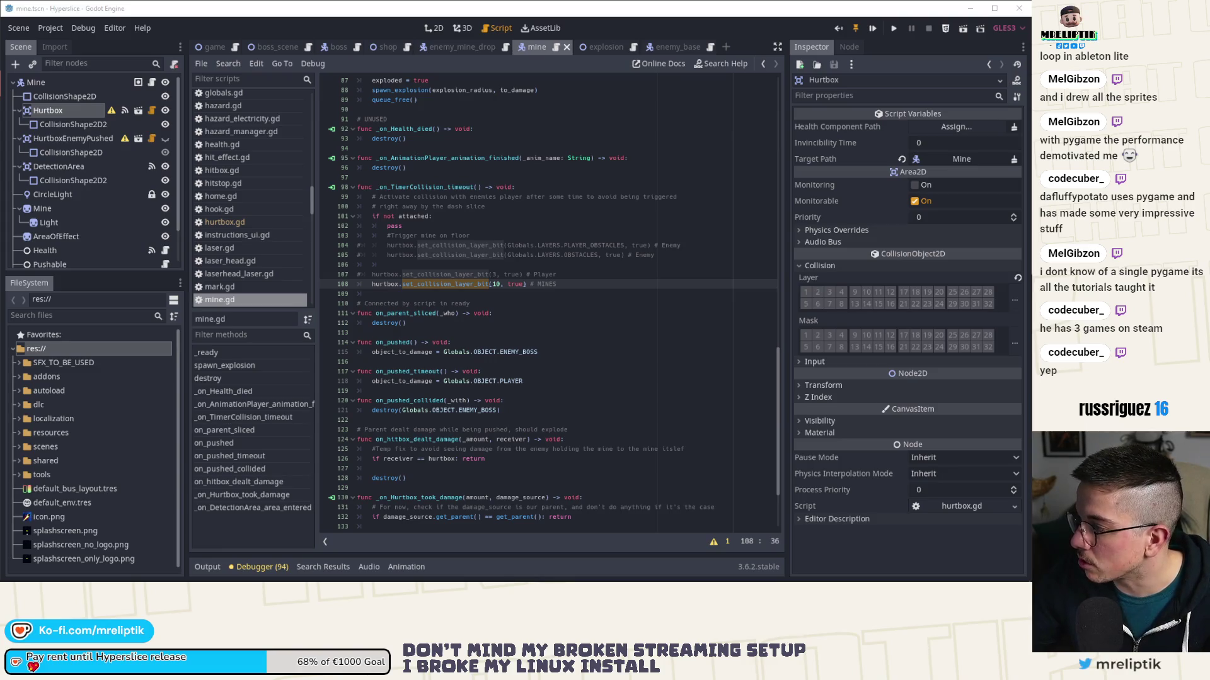
- Open the channel's Yawnoc Steam link in a background tab and view the channel details
mouse_move(0, 217)
mouse_down()
mouse_move(355, 216)
mouse_move(445, 135)
mouse_move(465, 137)
mouse_move(466, 3)
mouse_up()
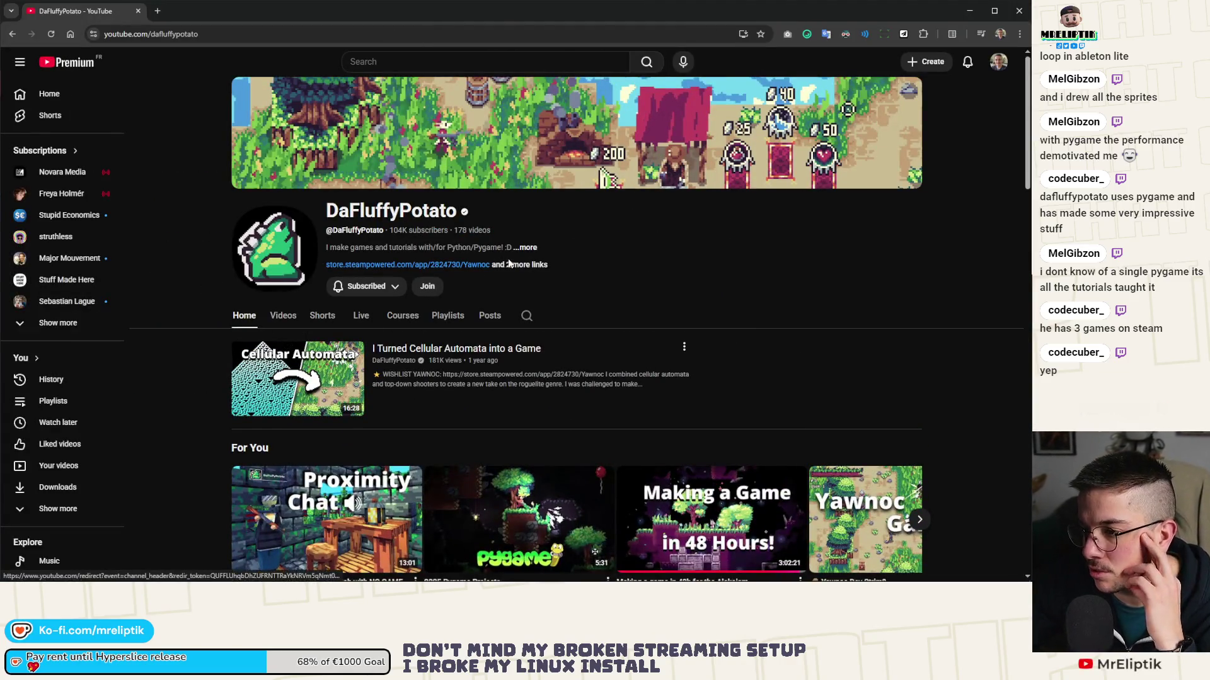
middle_click(464, 265)
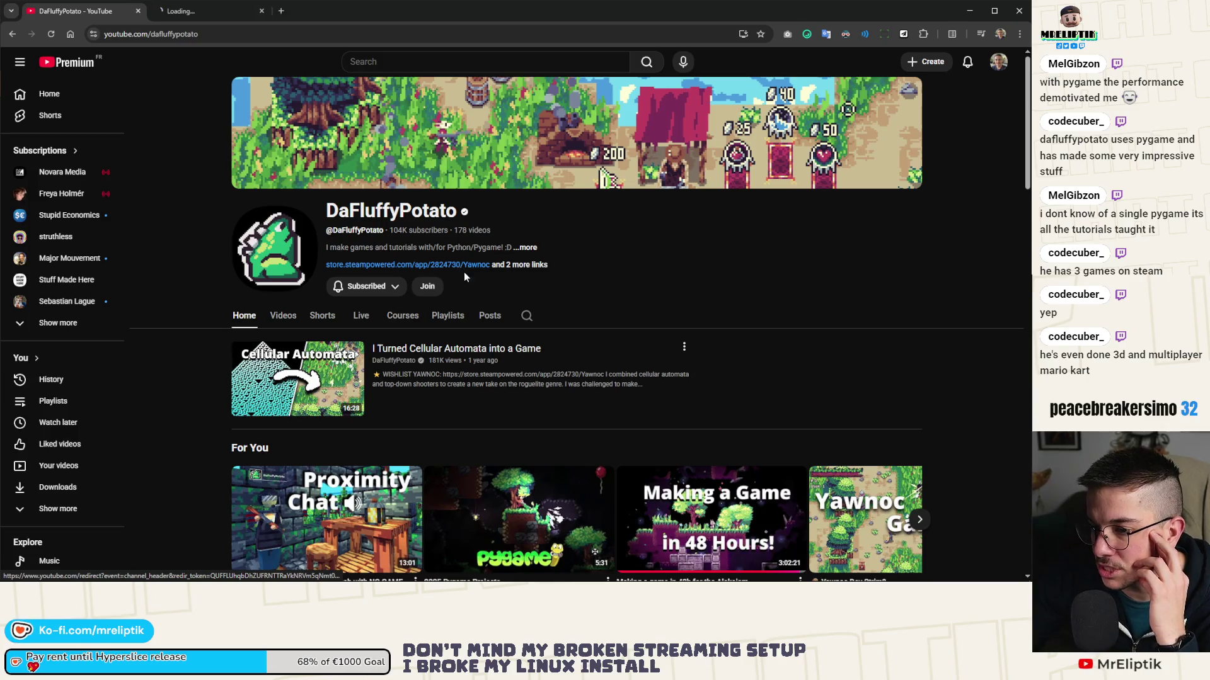
click(521, 266)
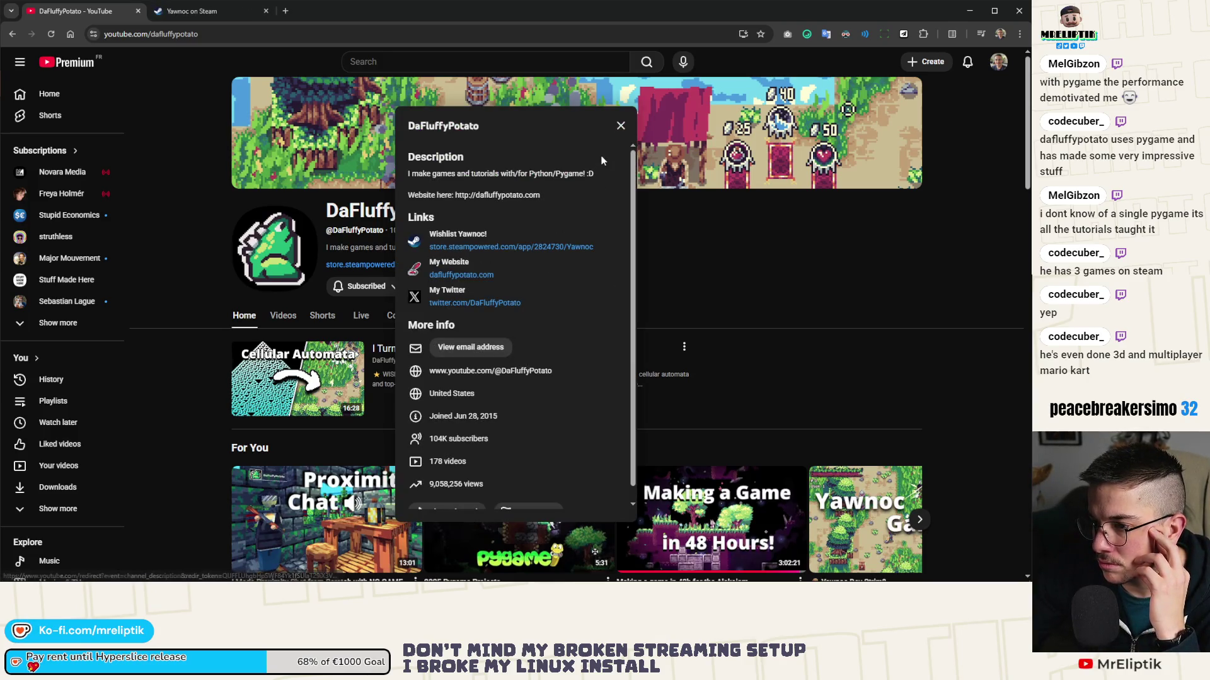
click(620, 125)
scroll(570, 259, down, 4)
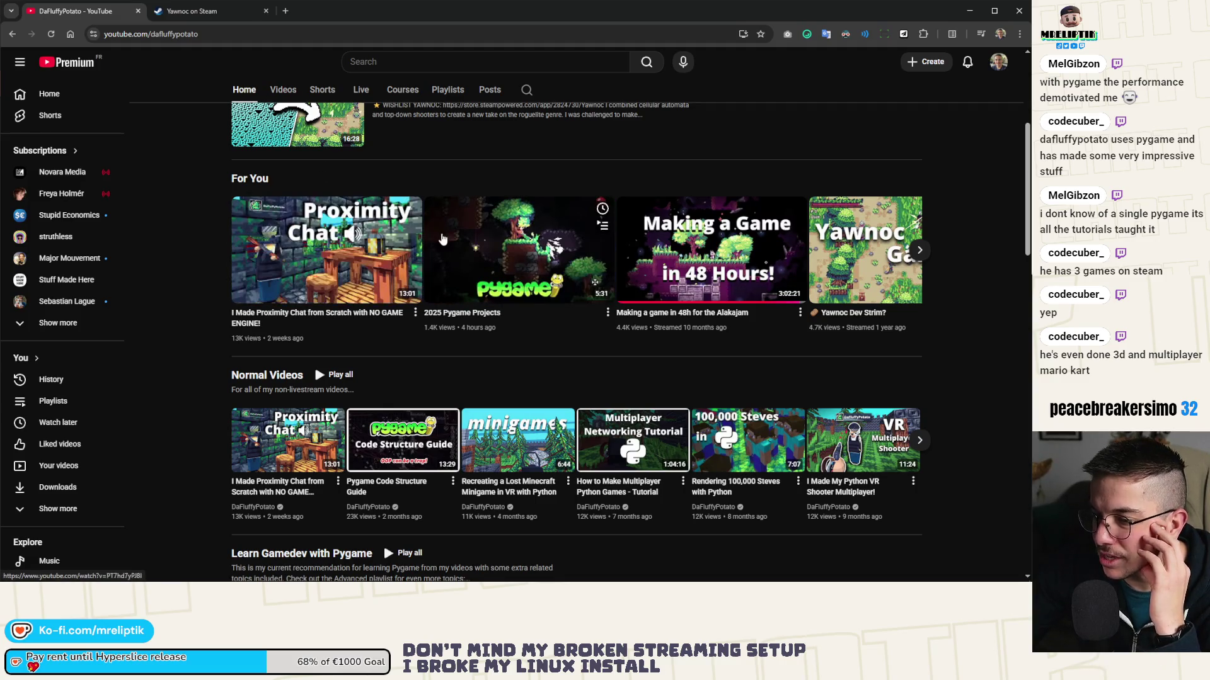
scroll(443, 239, up, 4)
- Browse the channel's Videos tab, recheck its links, then switch to the Yawnoc Steam tab
click(287, 316)
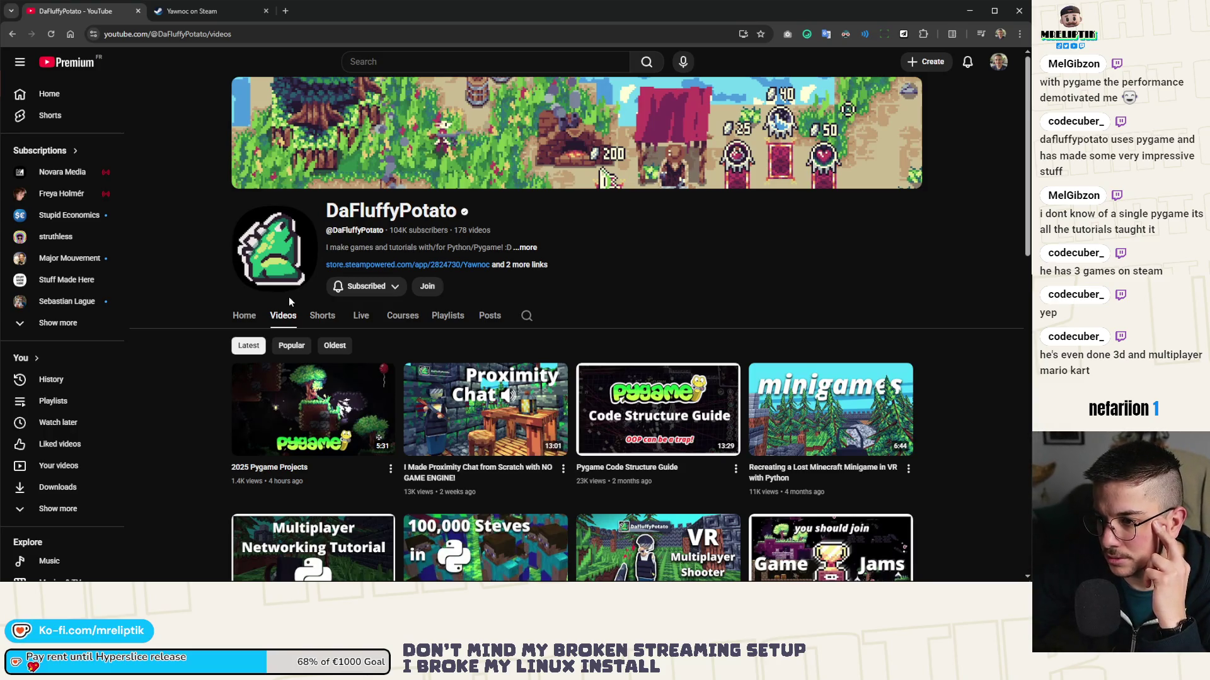
click(527, 263)
click(631, 142)
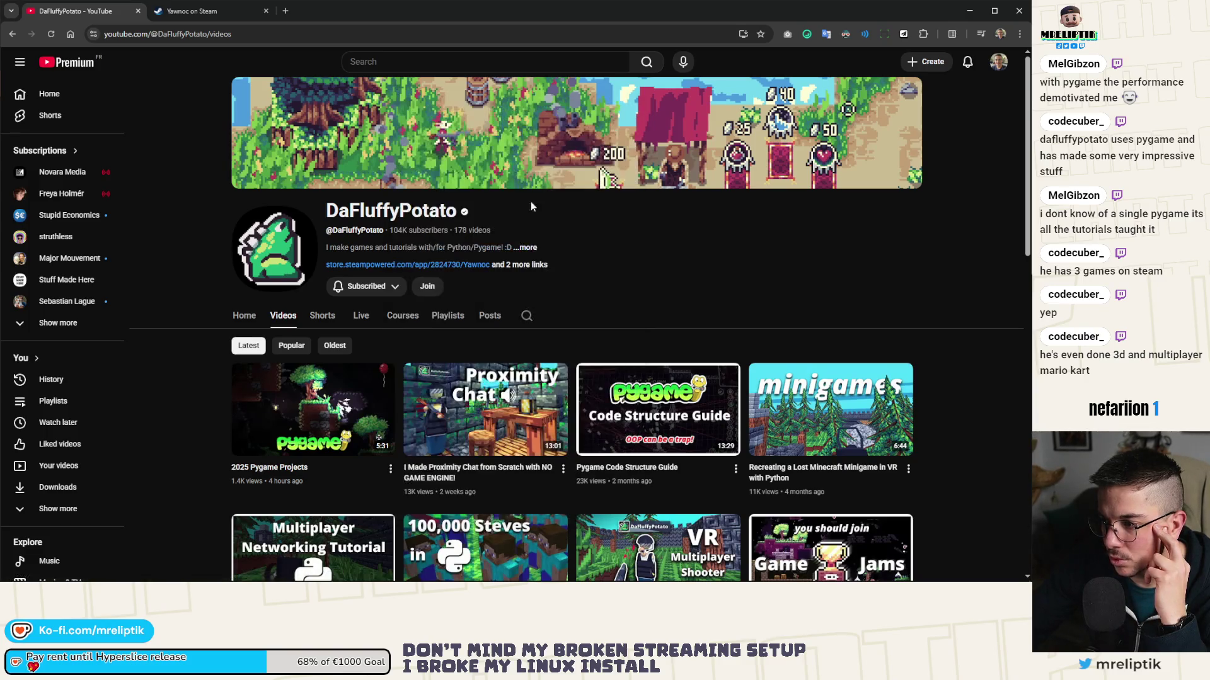
key(ctrl+Tab)
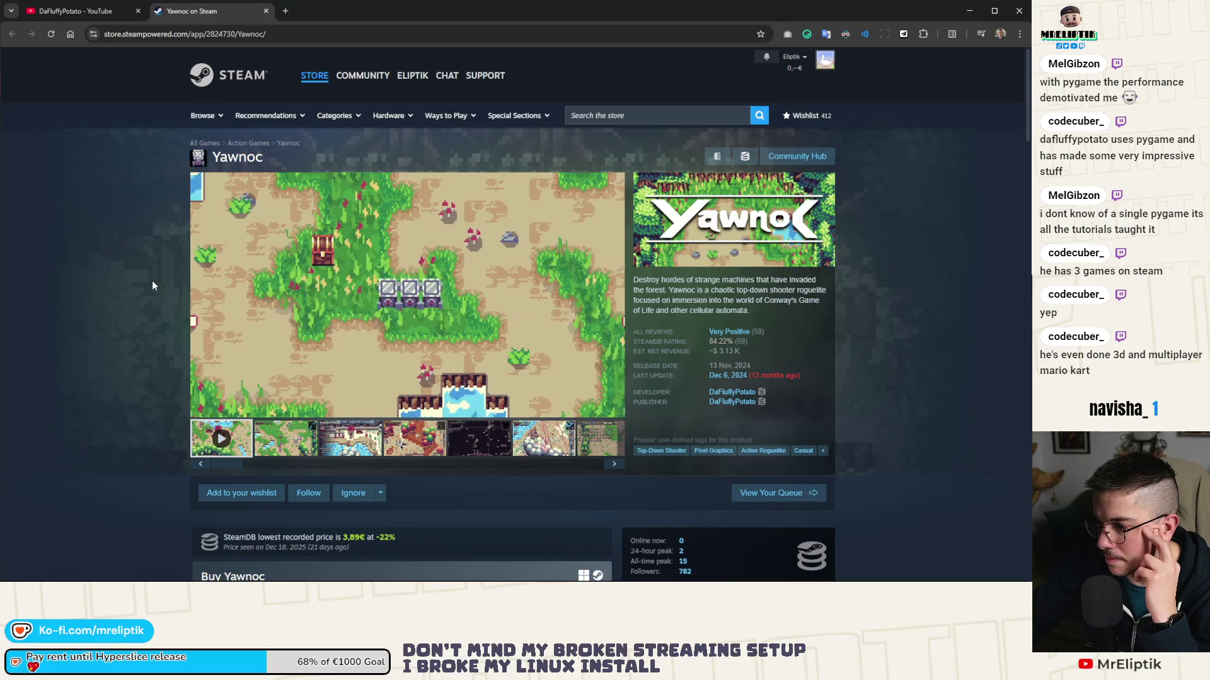
- View DaFluffyPotato's Steam developer page and its New Releases, then return to the YouTube tab
scroll(153, 286, down, 5)
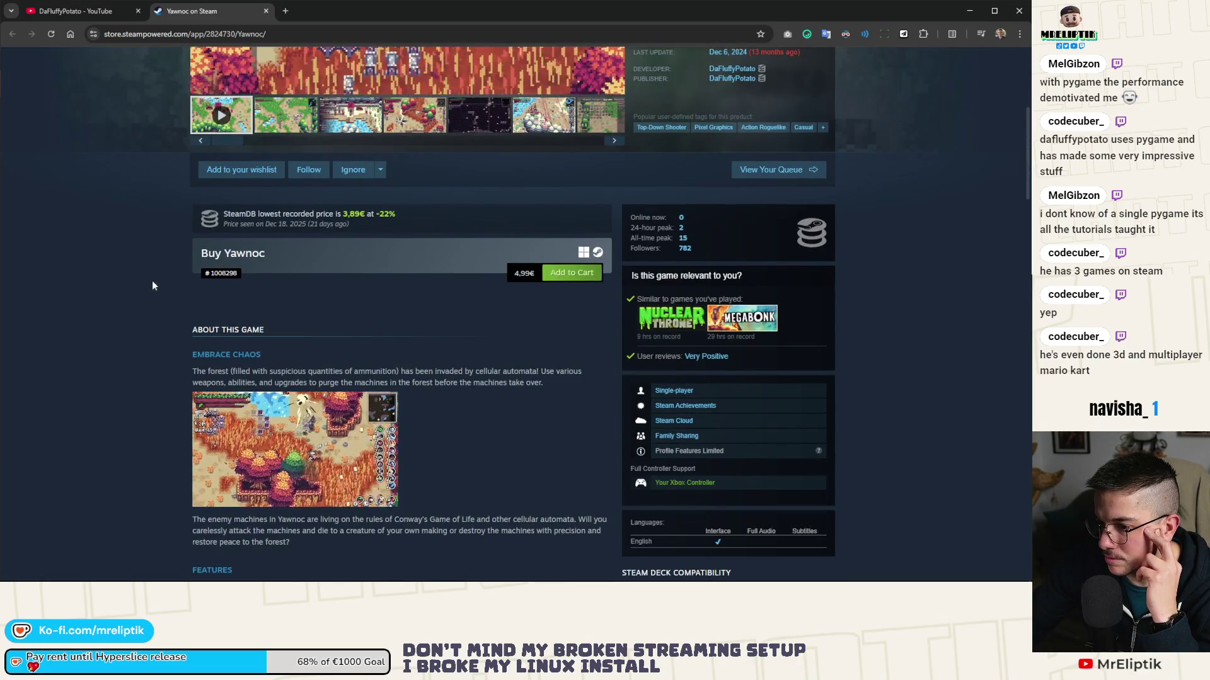
scroll(153, 281, up, 4)
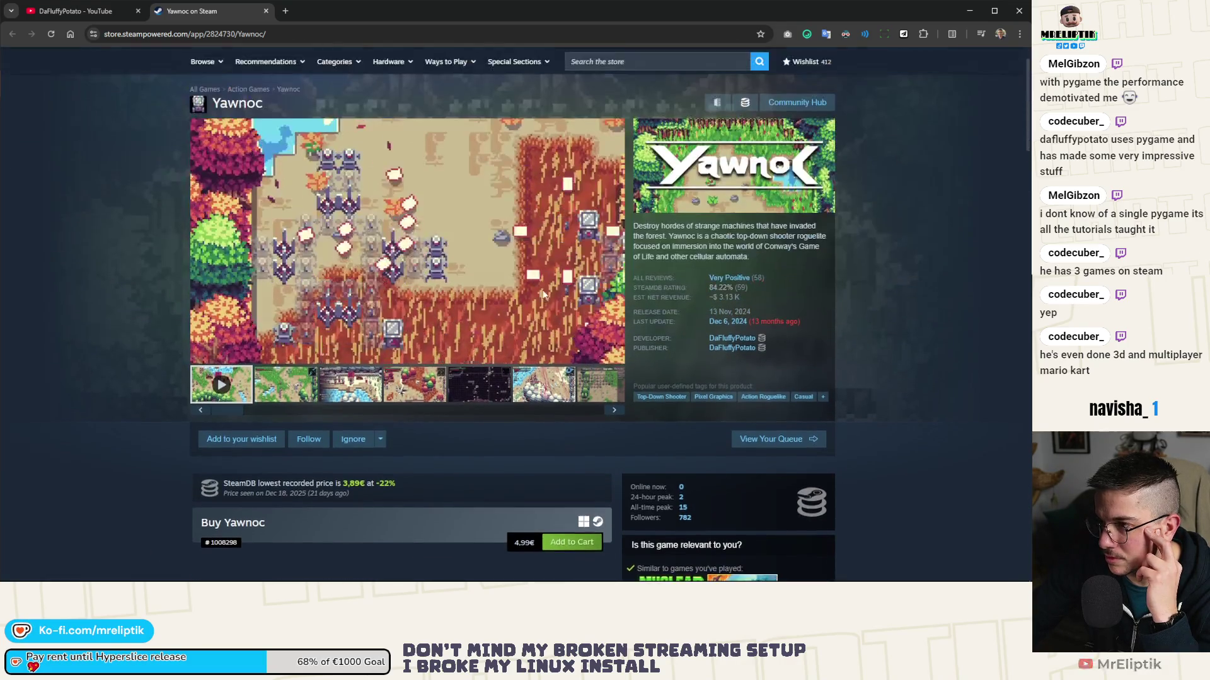
click(753, 347)
scroll(169, 325, down, 4)
scroll(169, 325, down, 1)
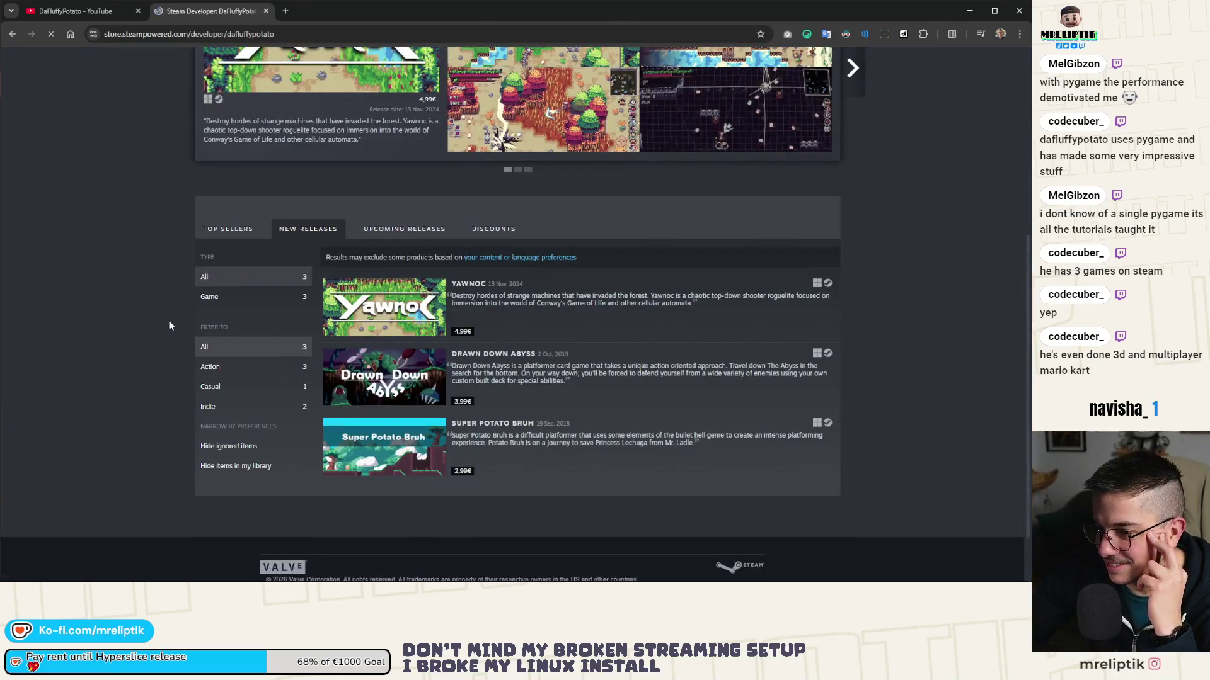
mouse_move(399, 376)
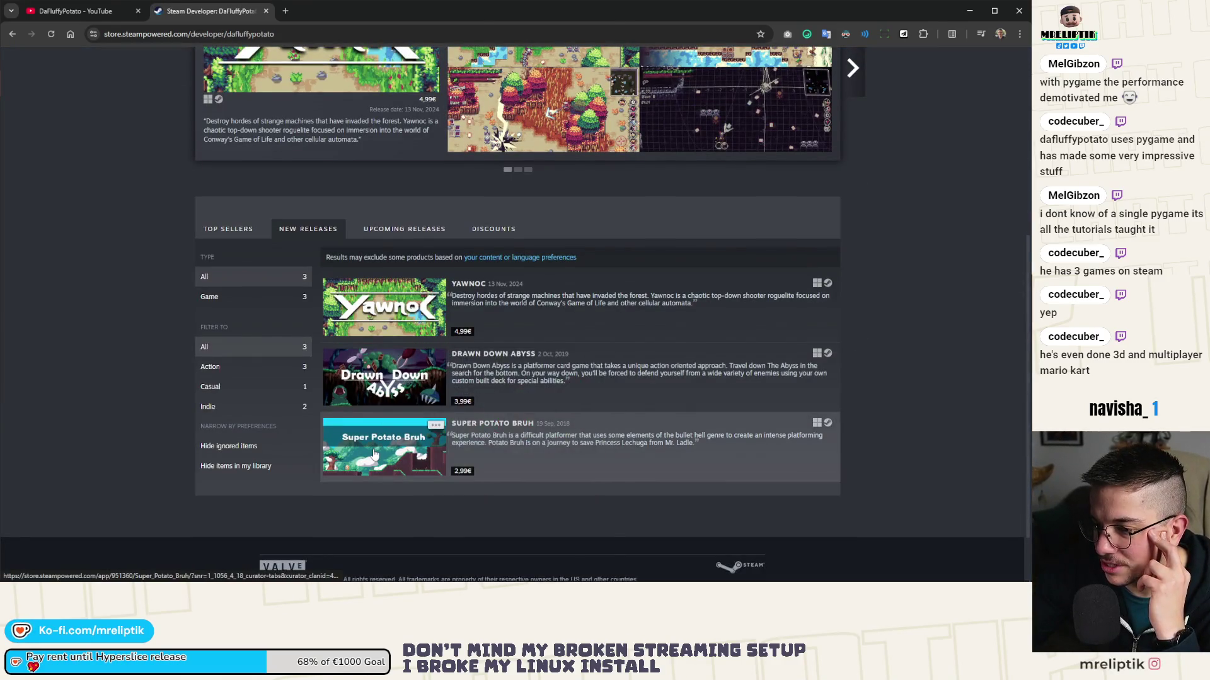
mouse_move(373, 453)
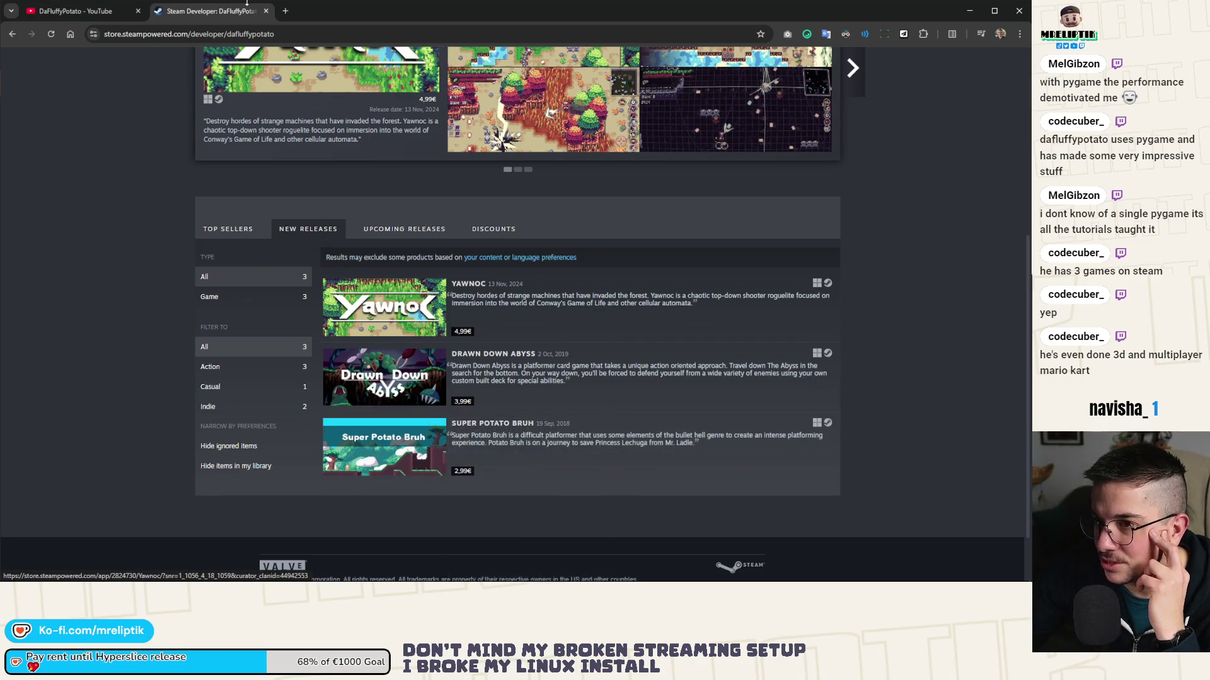
click(82, 11)
scroll(174, 214, down, 4)
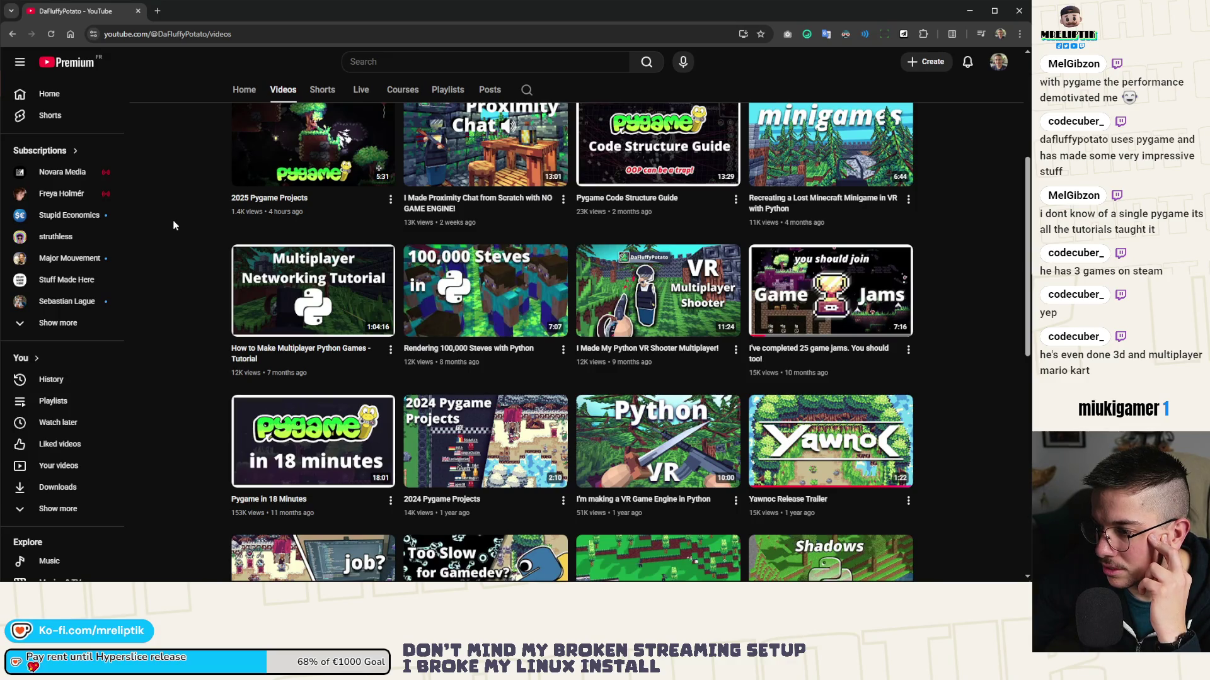
scroll(174, 225, down, 5)
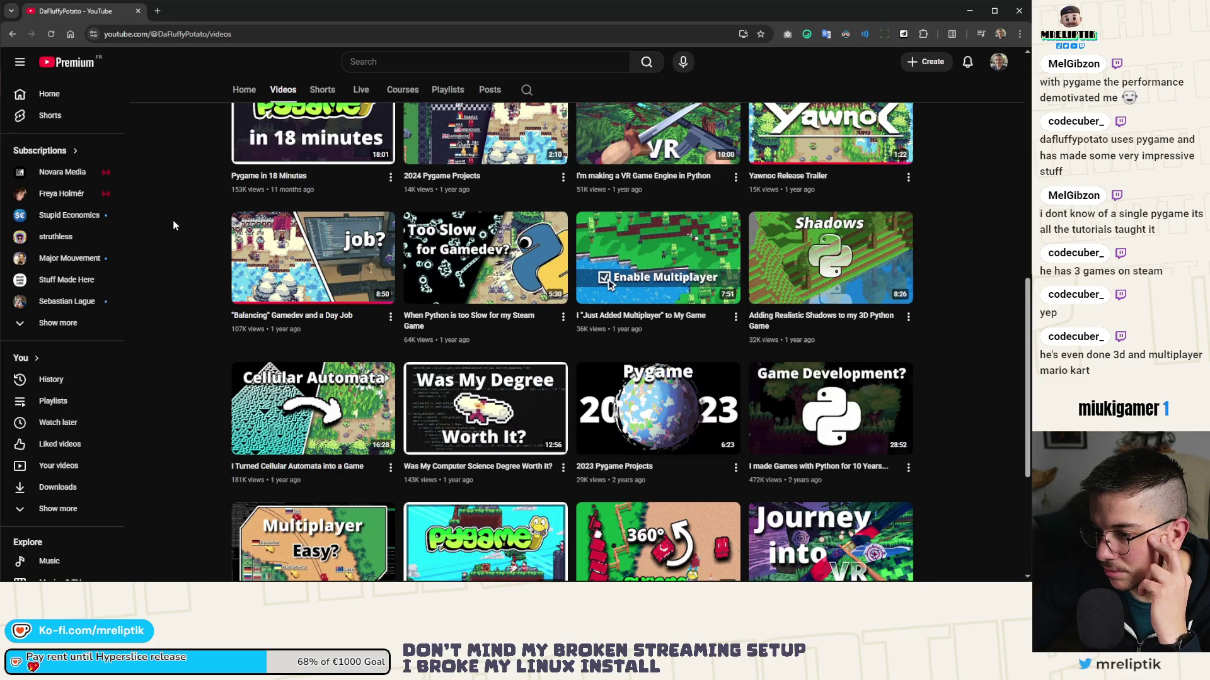
scroll(174, 225, down, 4)
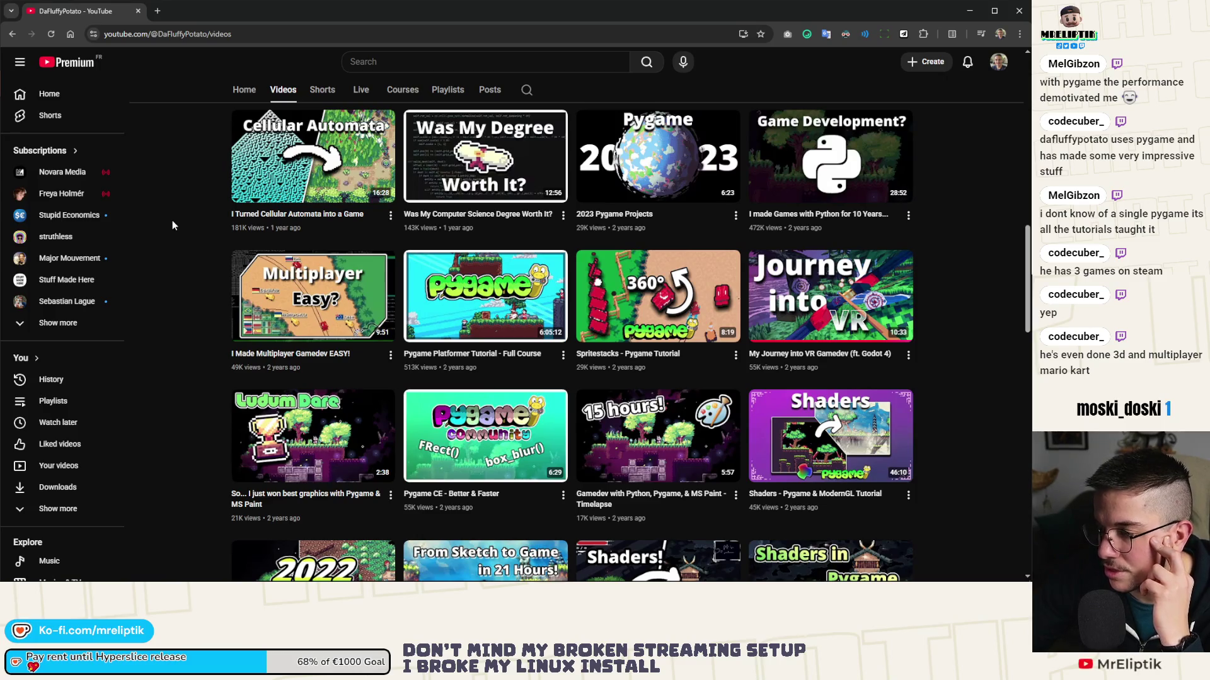
scroll(174, 225, down, 2)
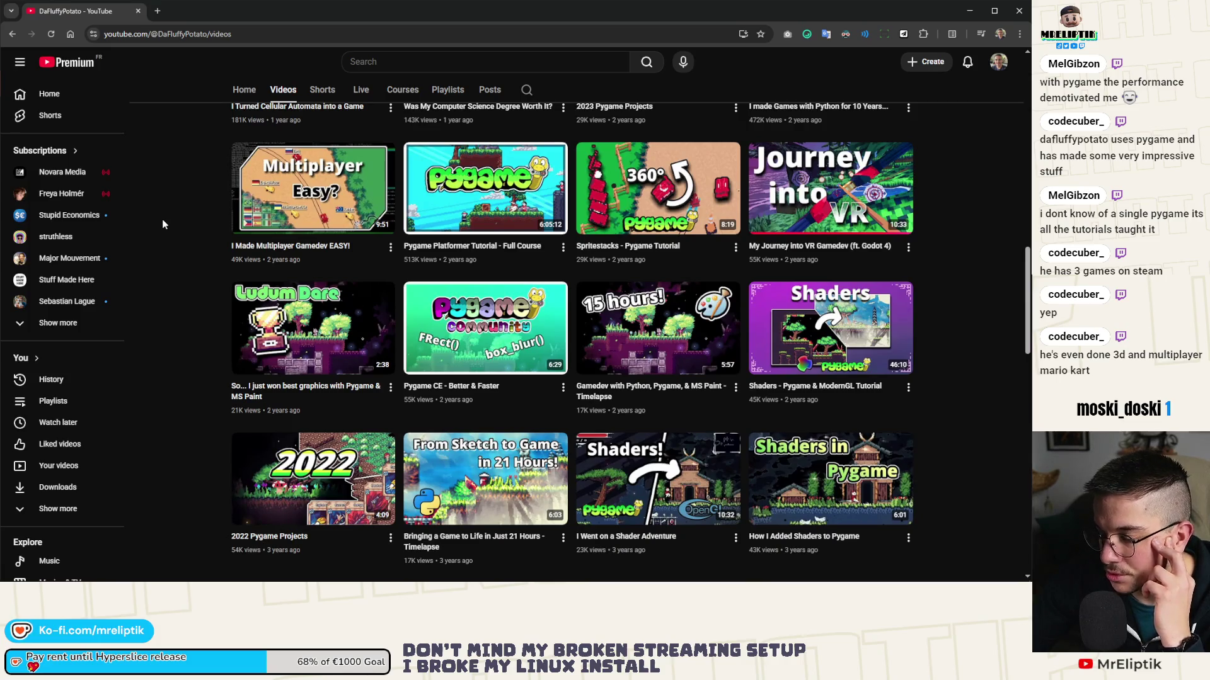
scroll(163, 224, down, 8)
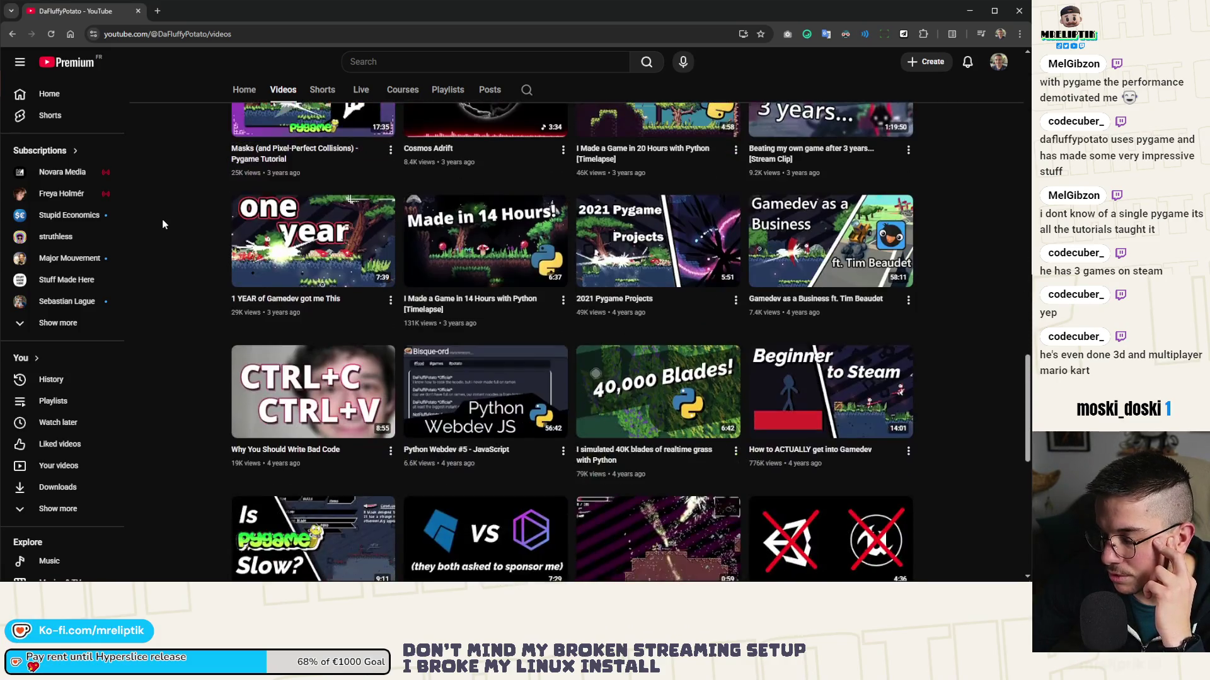
scroll(163, 224, down, 3)
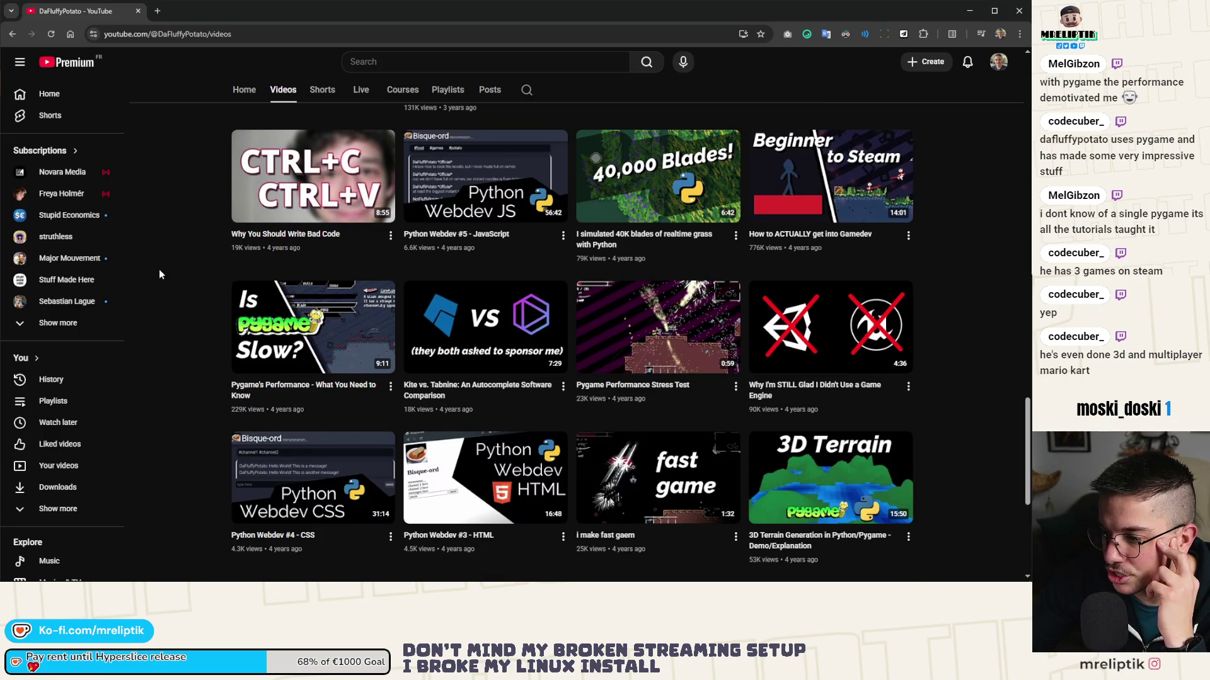
scroll(208, 252, up, 5)
scroll(209, 252, up, 8)
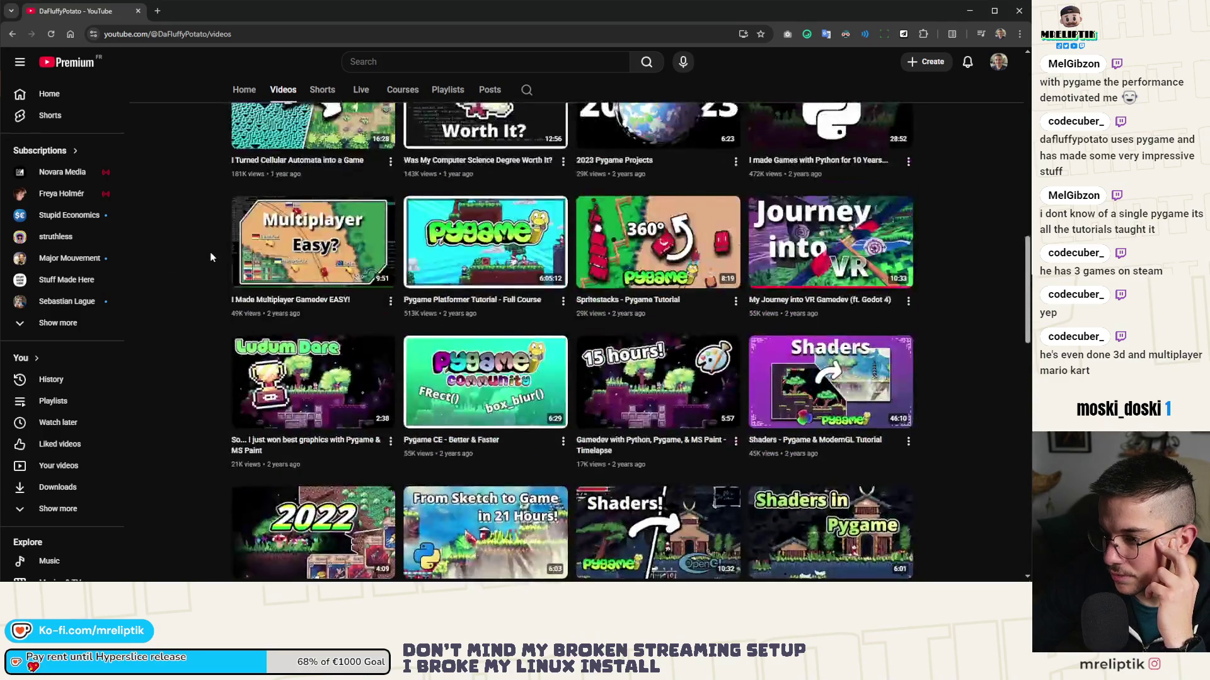
scroll(213, 243, down, 8)
scroll(215, 244, down, 6)
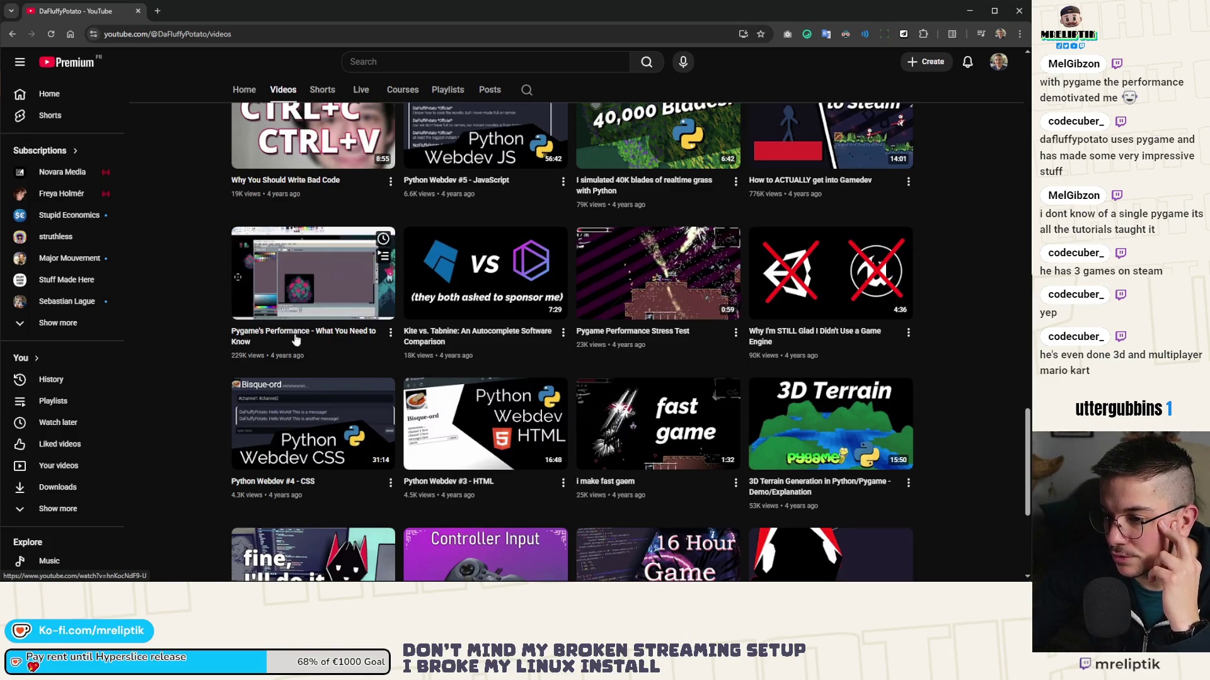
scroll(278, 316, up, 20)
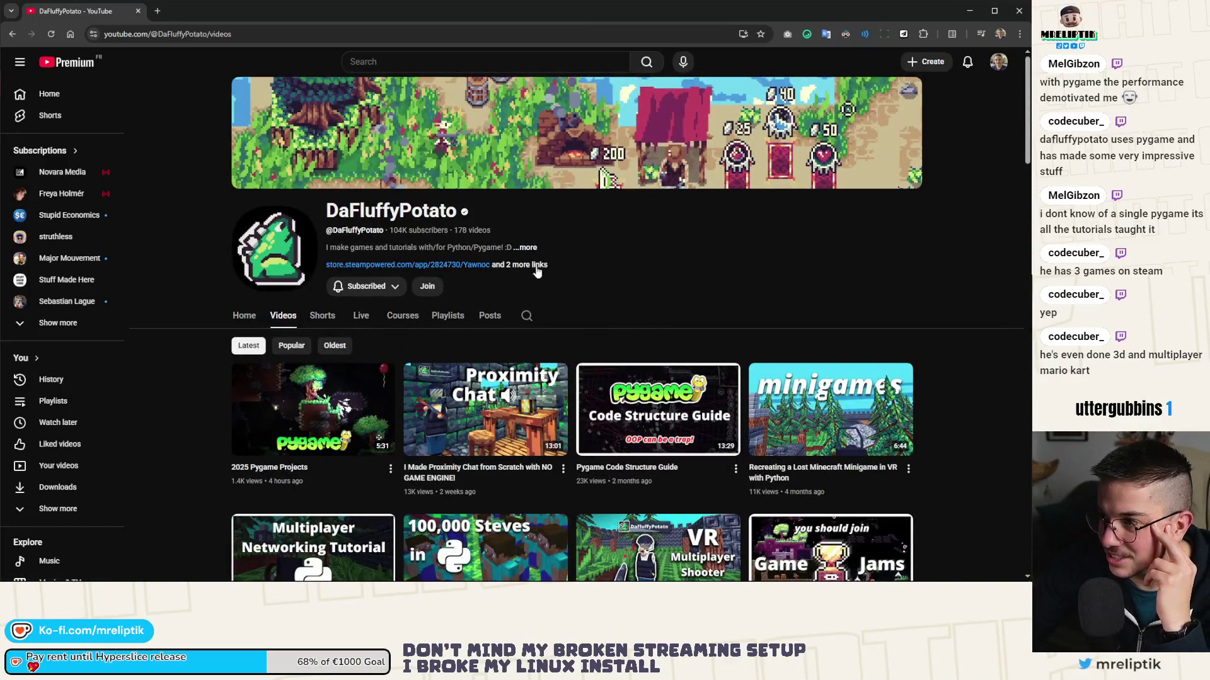
- Open the channel's Home tab and scroll through Popular videos, collabs and Posts
click(241, 314)
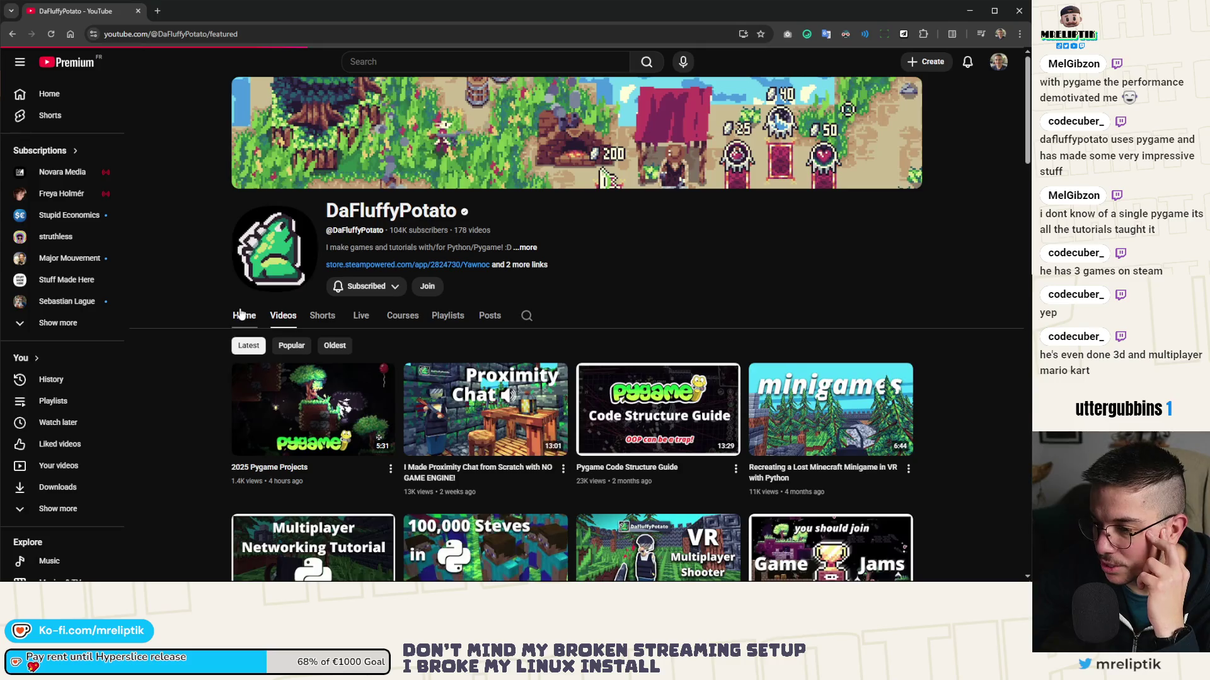
scroll(617, 328, down, 9)
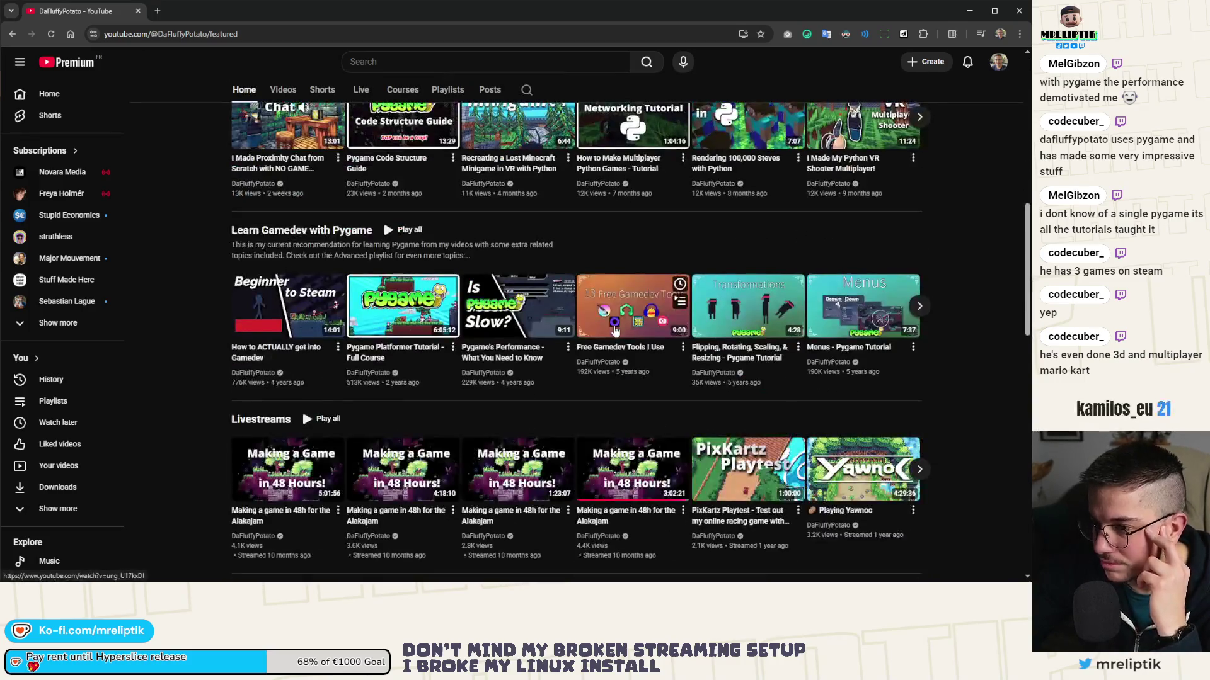
scroll(615, 330, down, 12)
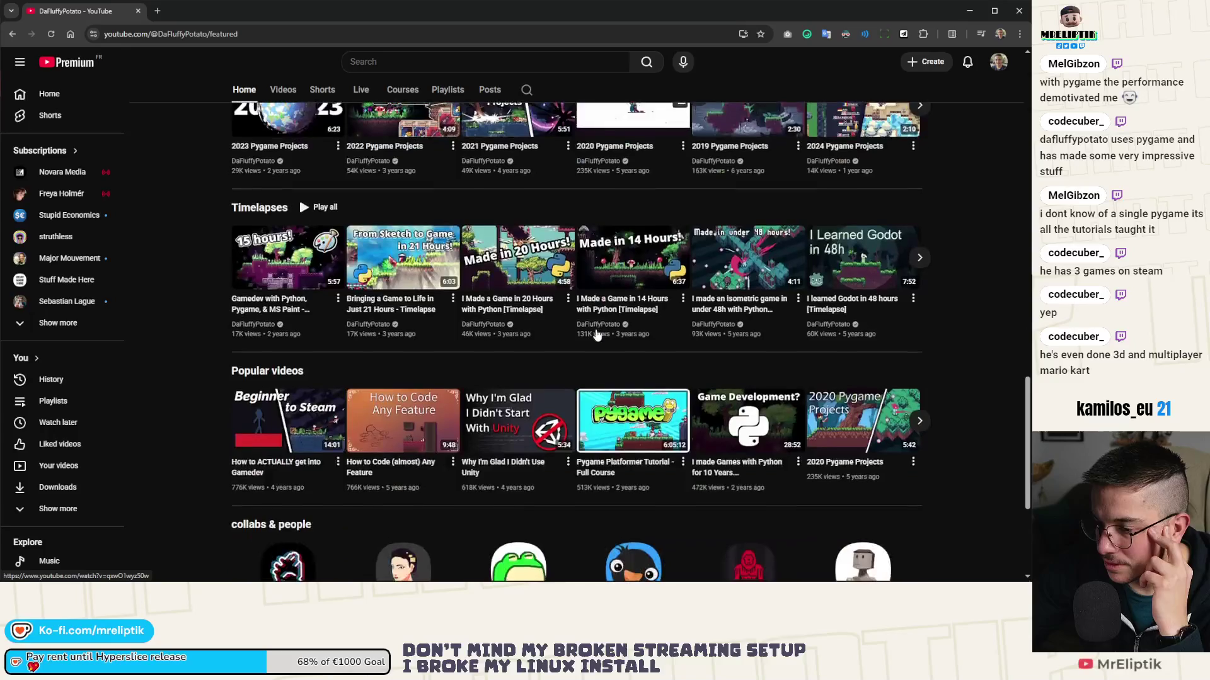
scroll(595, 333, down, 4)
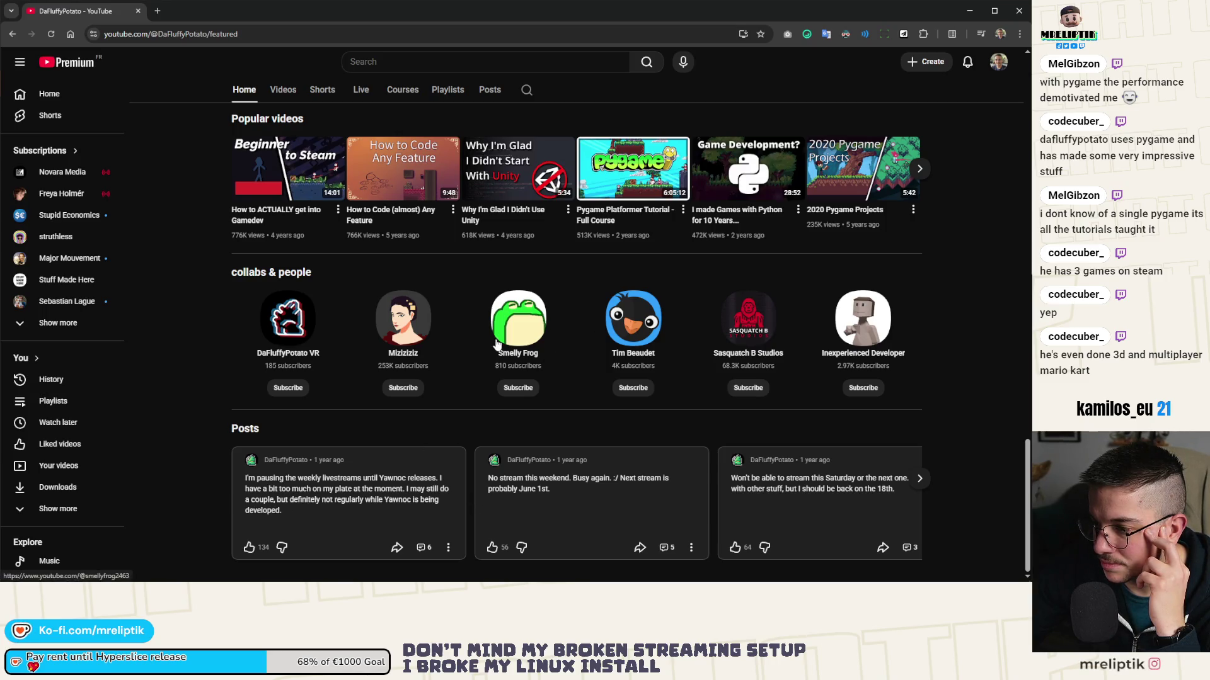
- Back in Godot, locate on_hitbox_dealt_damage and _on_Hurtbox_took_damage in mine.gd, cursor after line 132
key(alt+Tab)
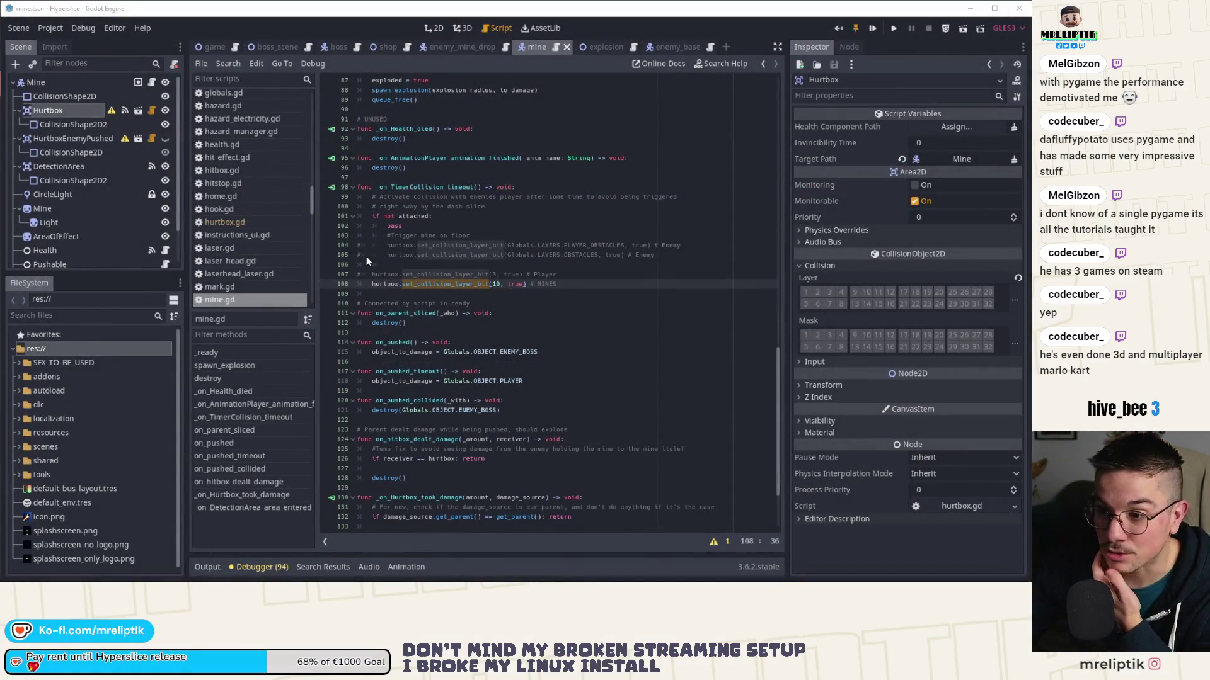
click(401, 285)
click(401, 291)
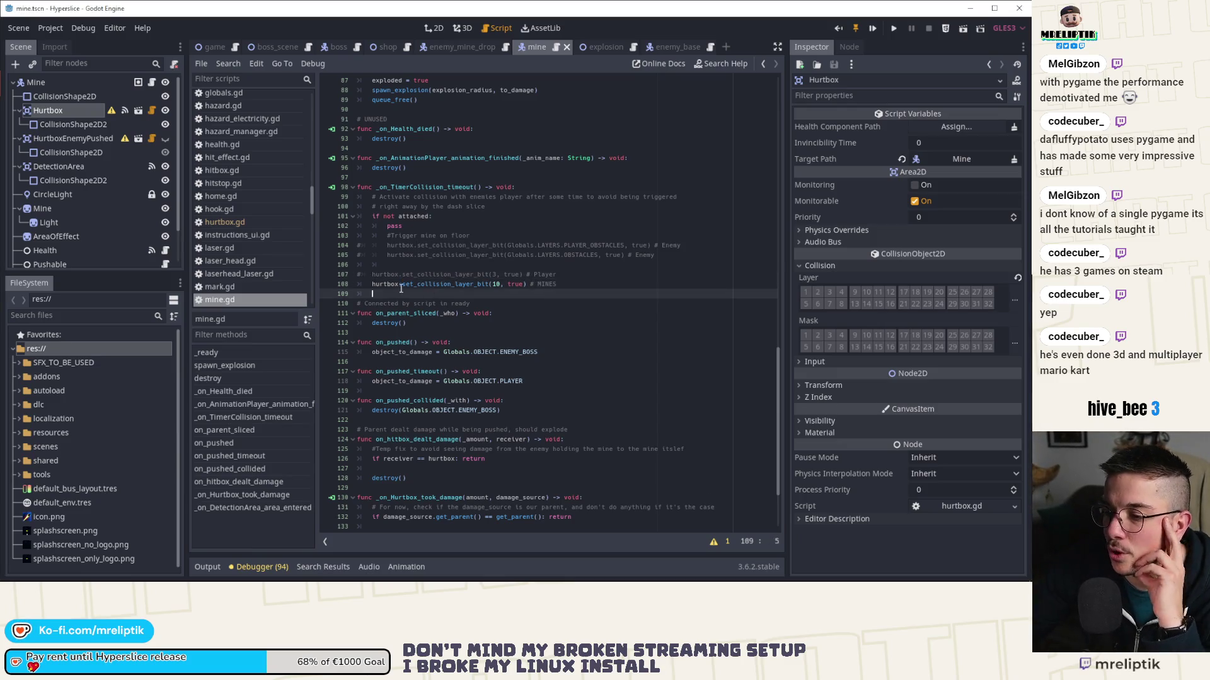
double_click(390, 287)
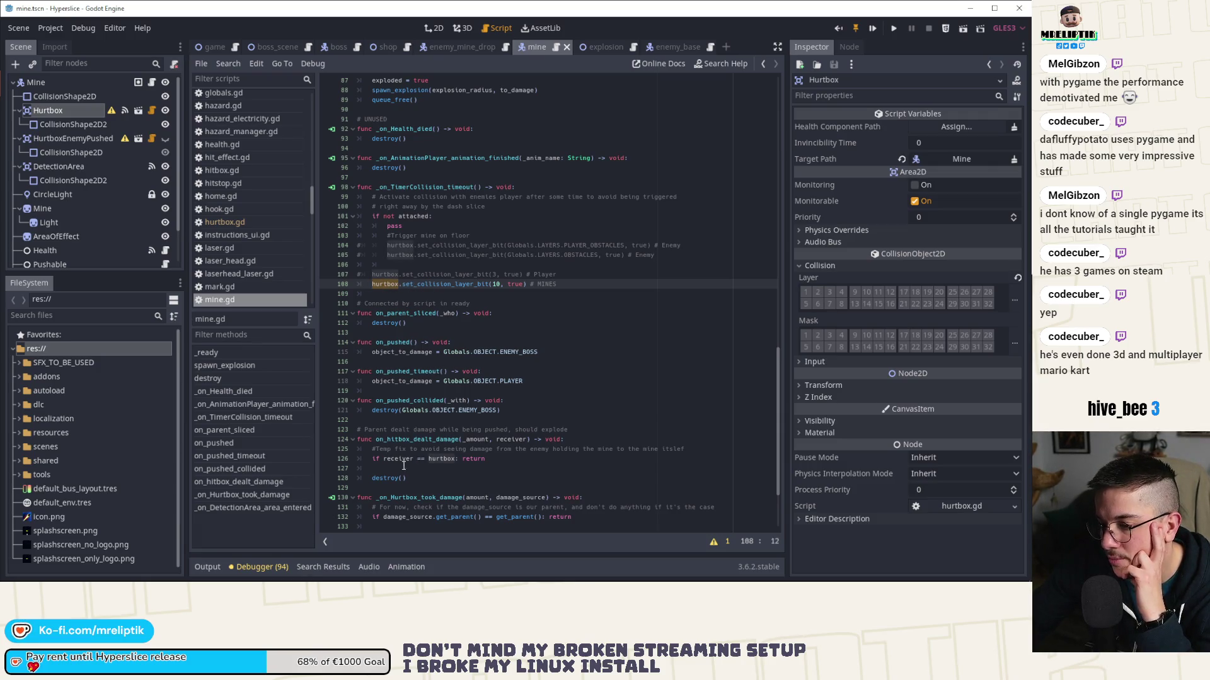
double_click(429, 439)
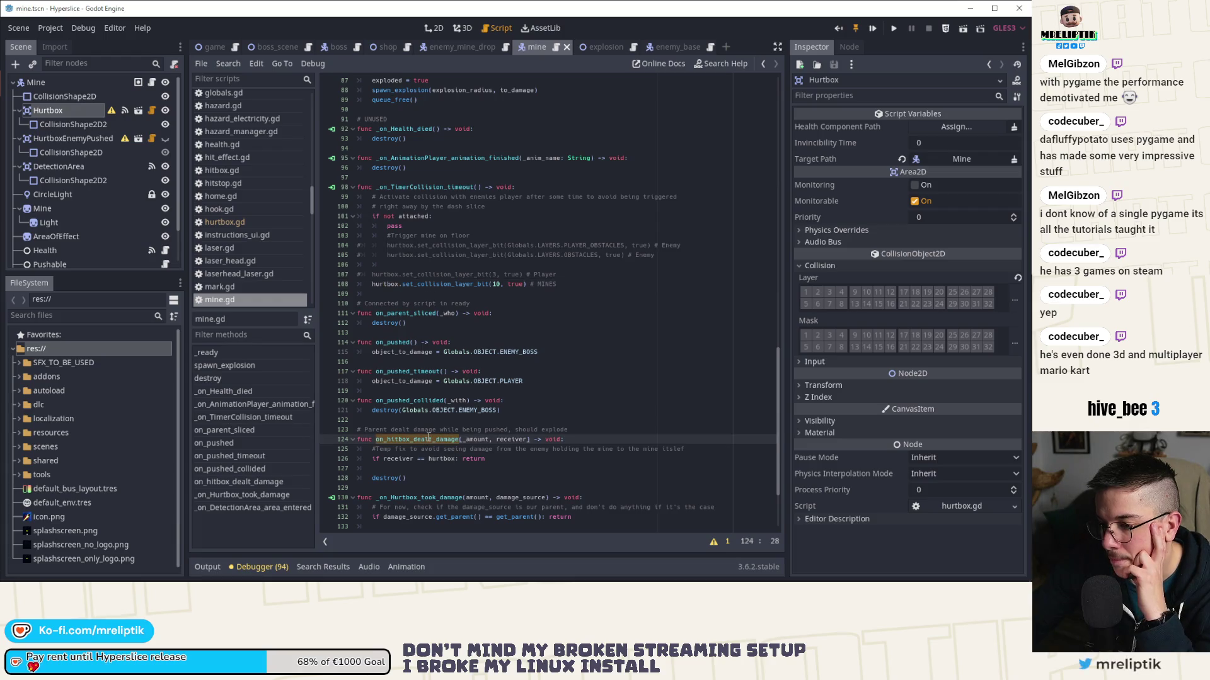
scroll(429, 439, down, 3)
double_click(421, 410)
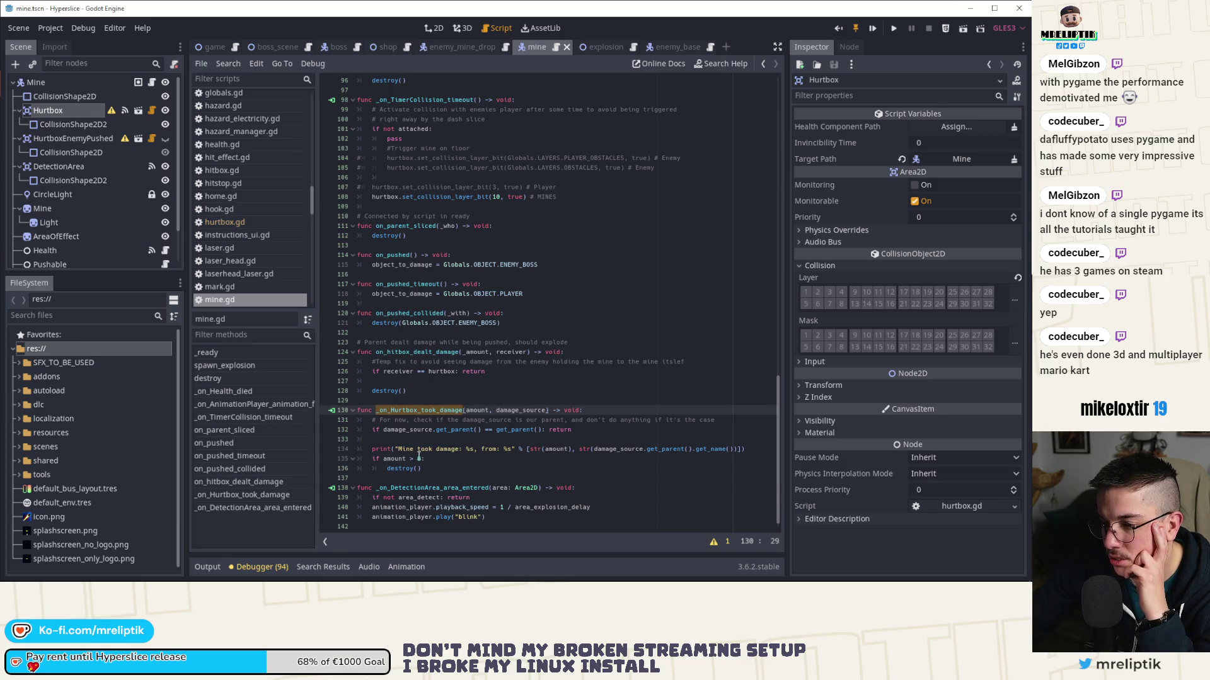
click(583, 434)
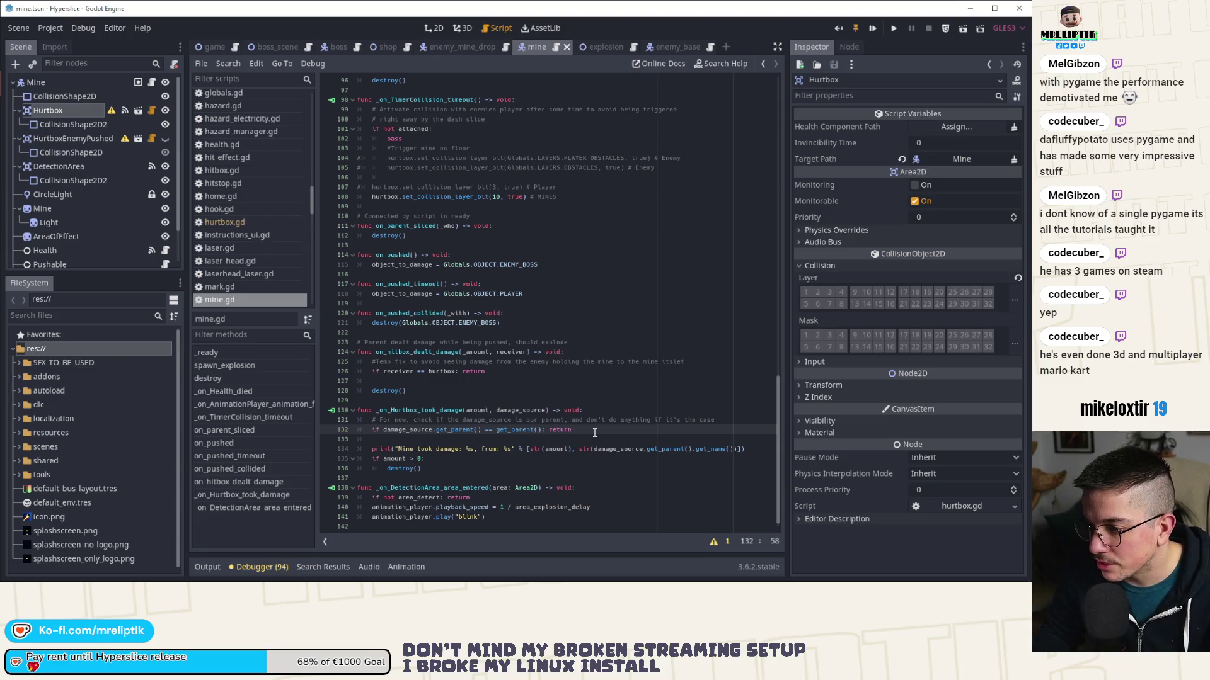
- Add an 'if damage_source.target is EnemyBase' check below the parent check
key(Return)
key(Return)
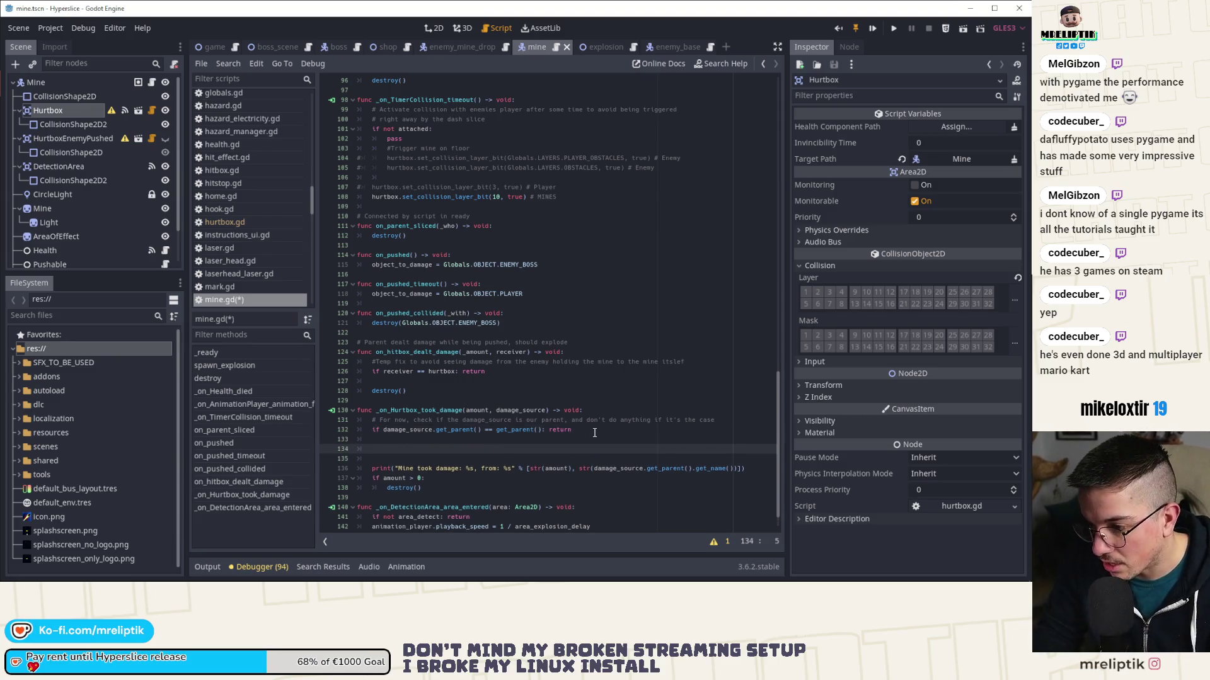
text(if damage)
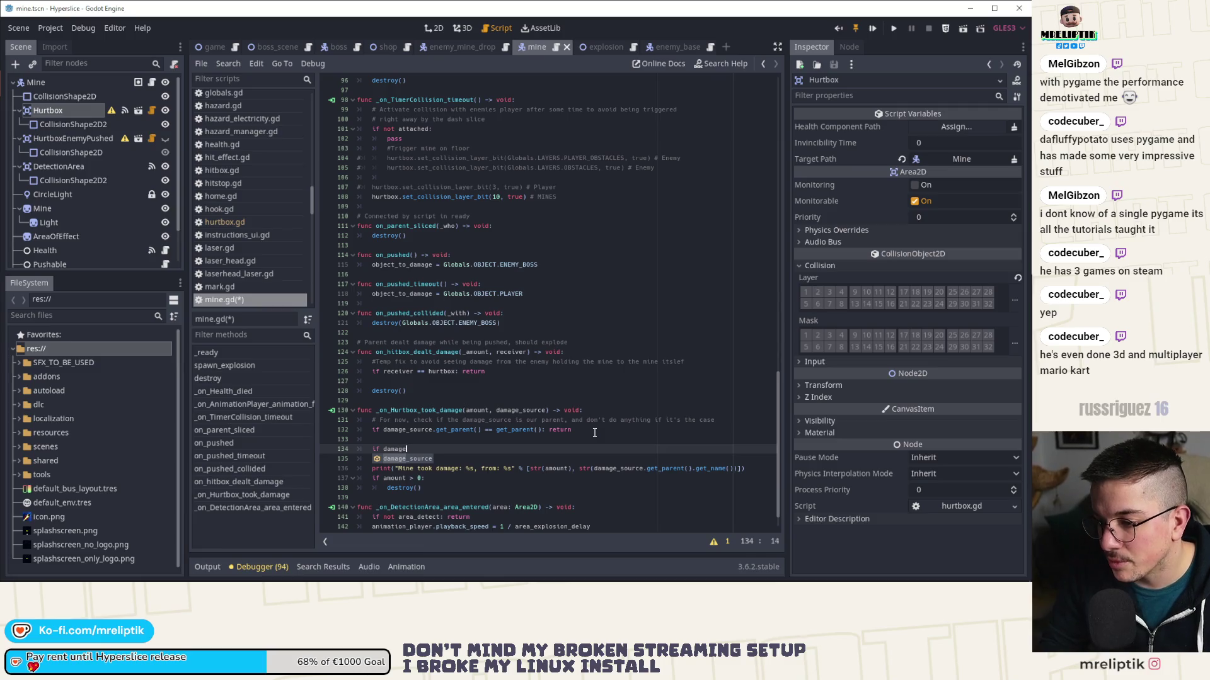
key(Return)
text(.target is)
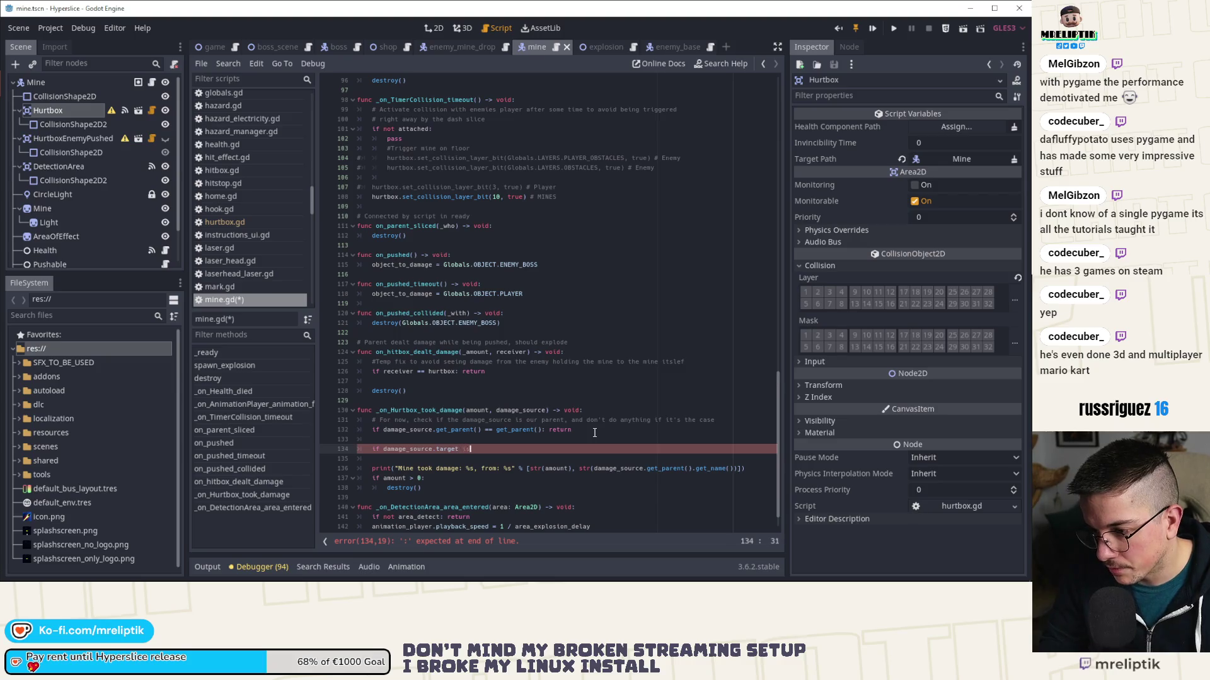
text( EnemyBase)
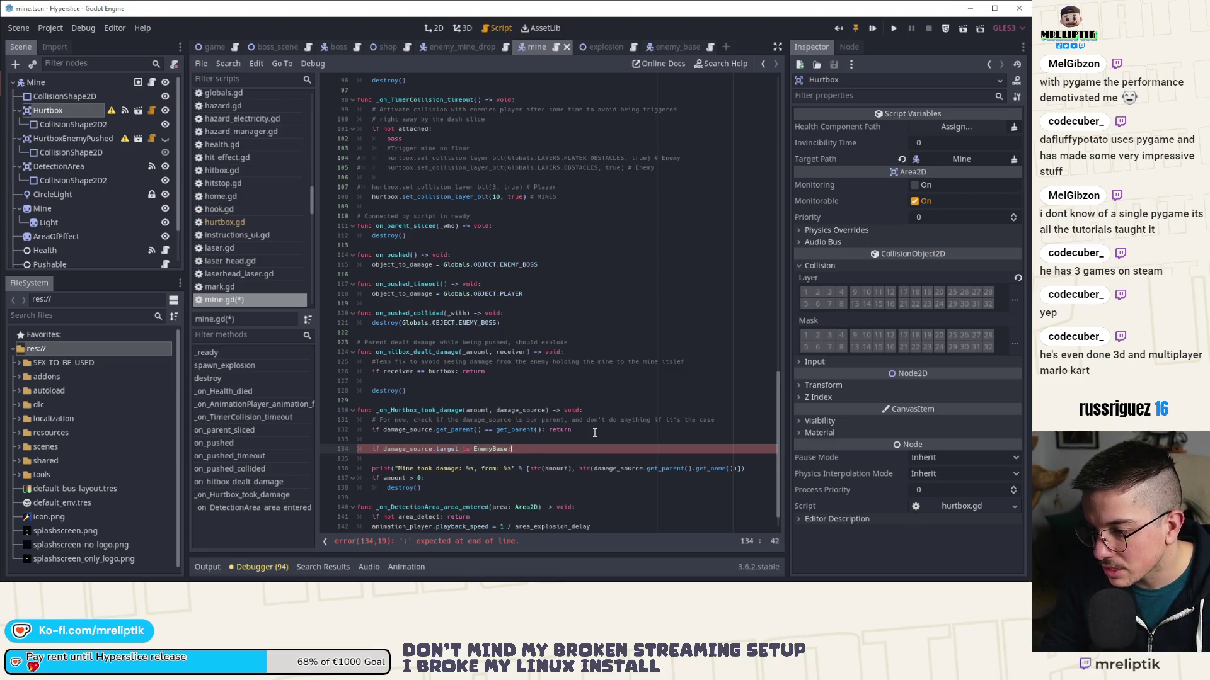
key(Return)
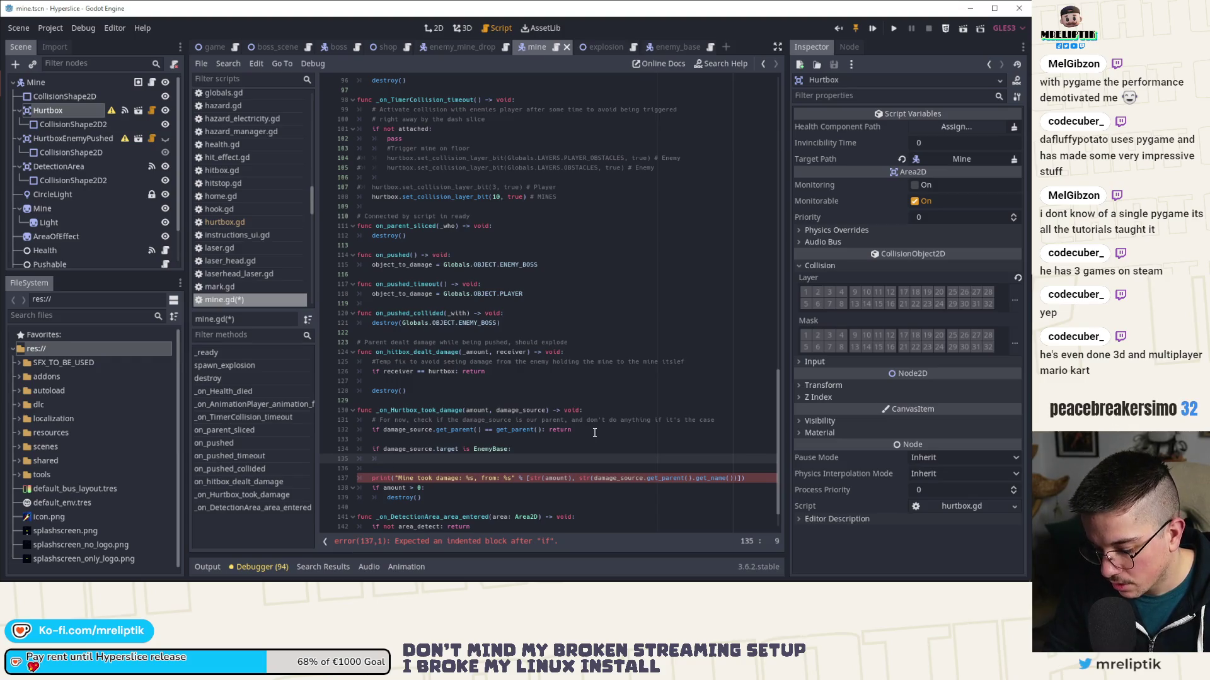
text(if dama)
key(Return)
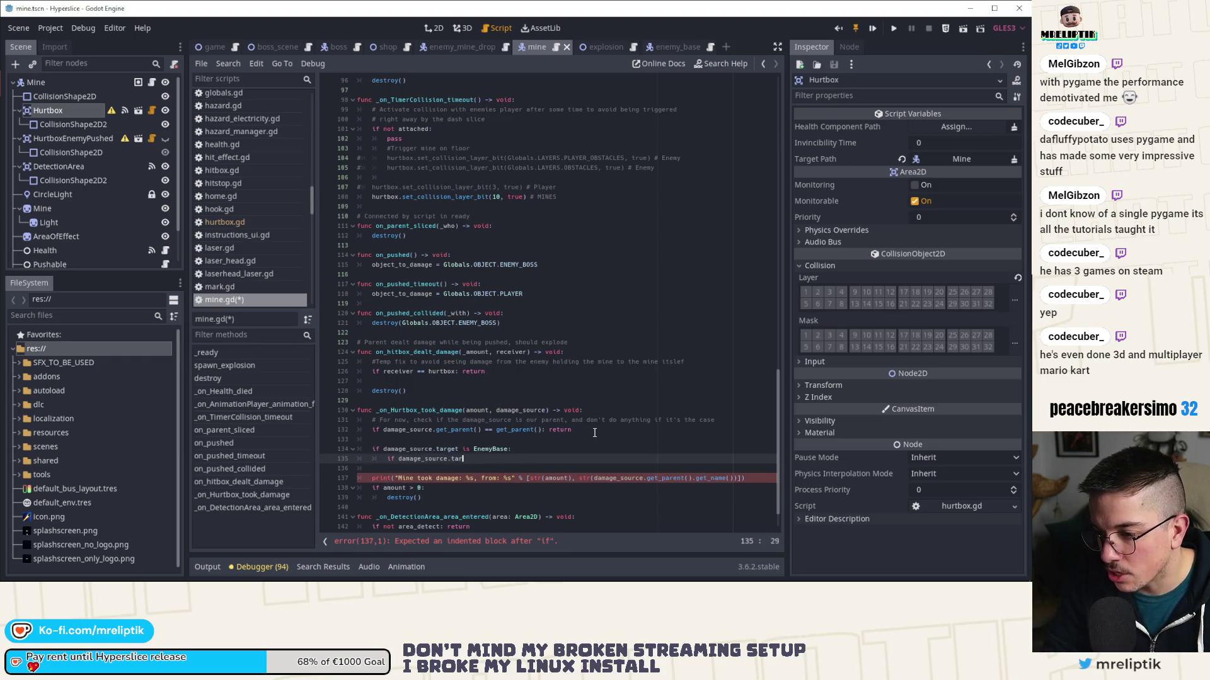
text(get.has)
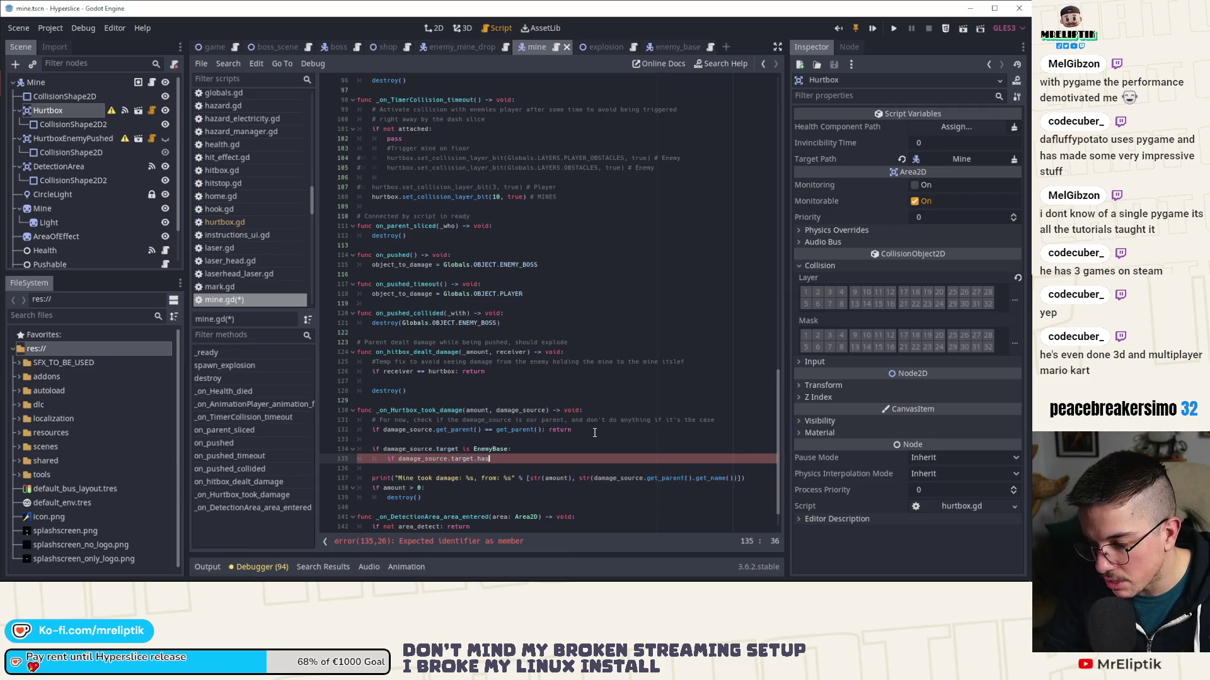
text(()
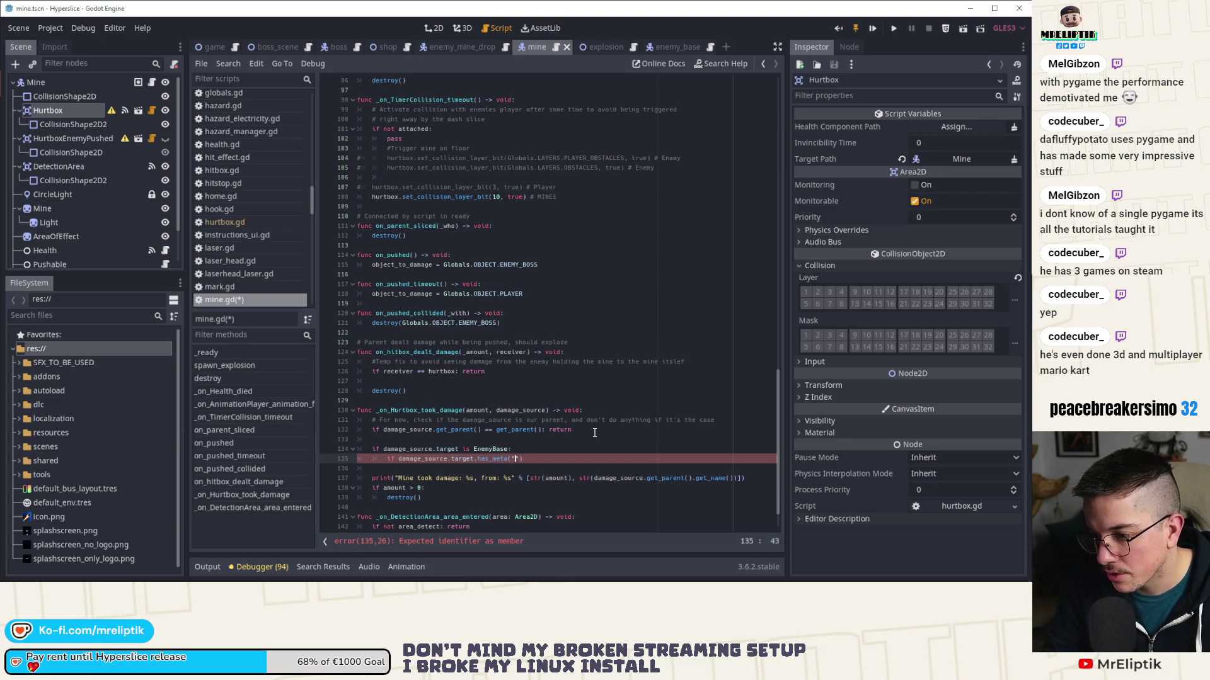
text(pushe)
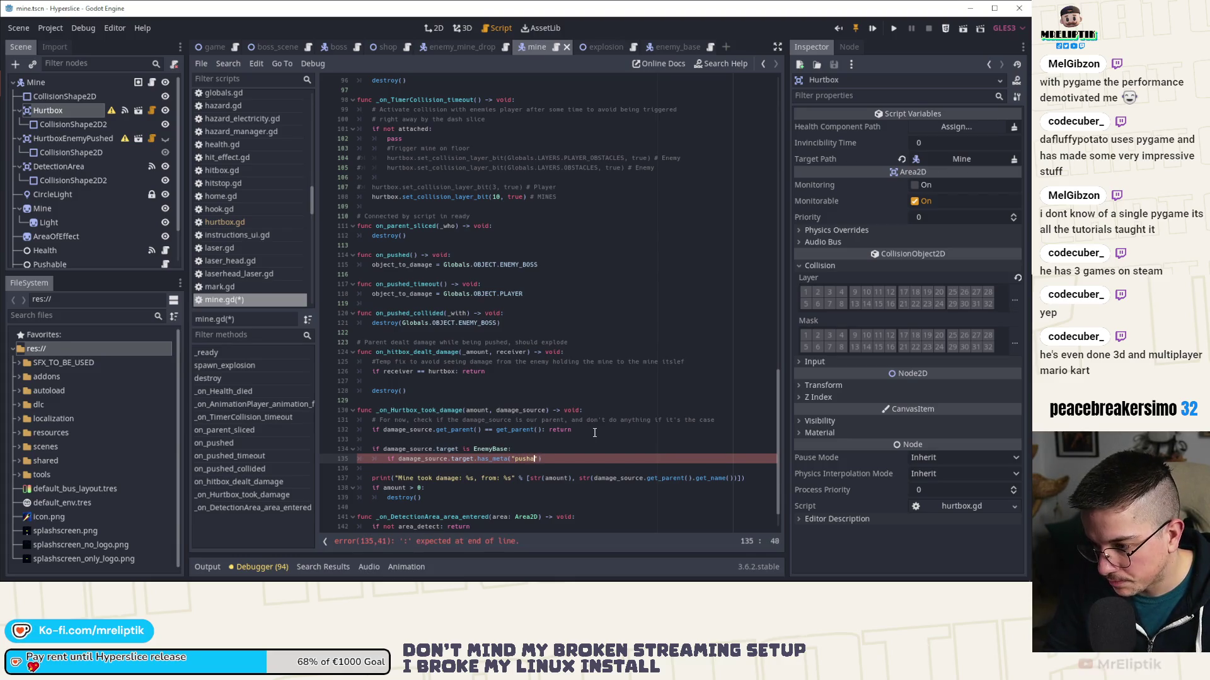
text(ble)
- Extend it with 'and ...has_meta("pushable"):', add a get_meta("pushable").knockb line, and save mine.gd
key(ctrl+shift+Left)
key(ctrl+shift+Left)
key(ctrl+shift+Left)
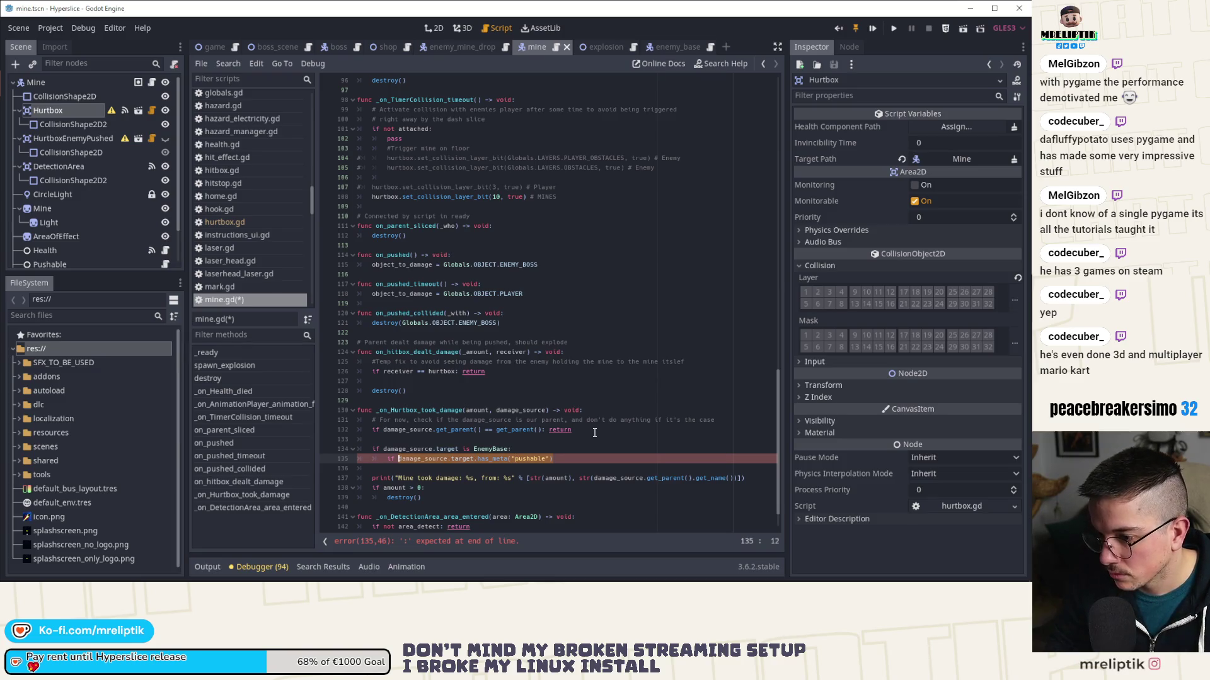
key(BackSpace)
key(BackSpace)
key(BackSpace)
key(BackSpace)
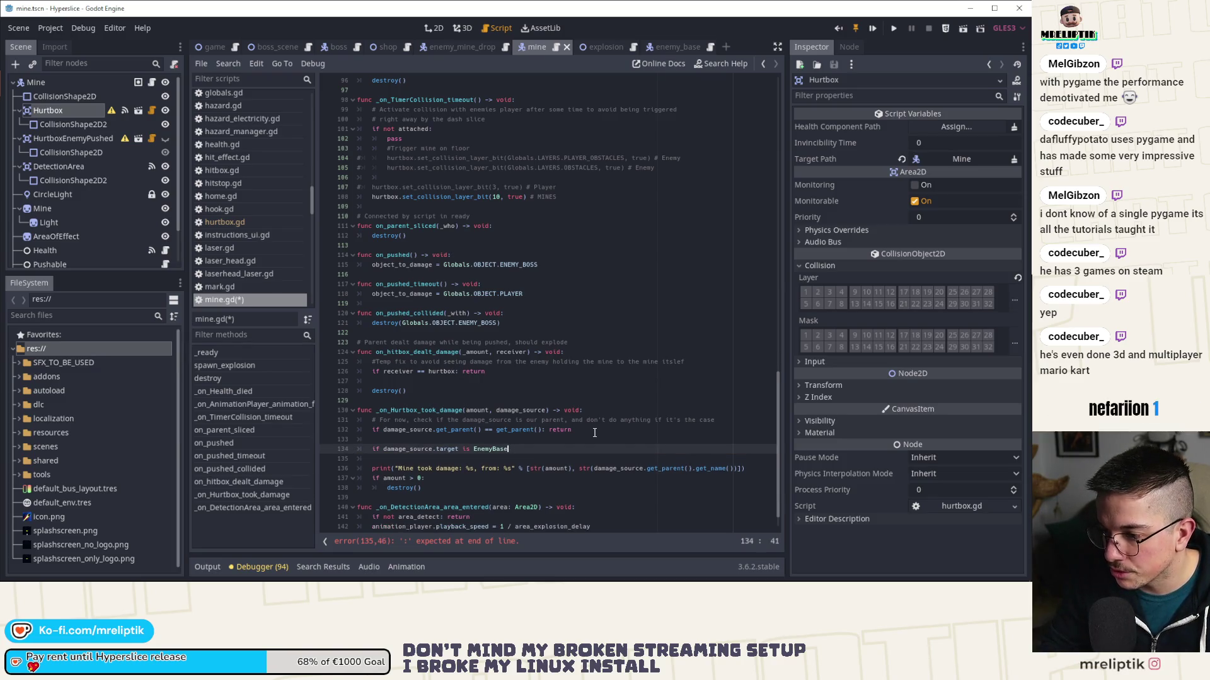
text( and)
text(damage_source.target.has_meta("pushable"))
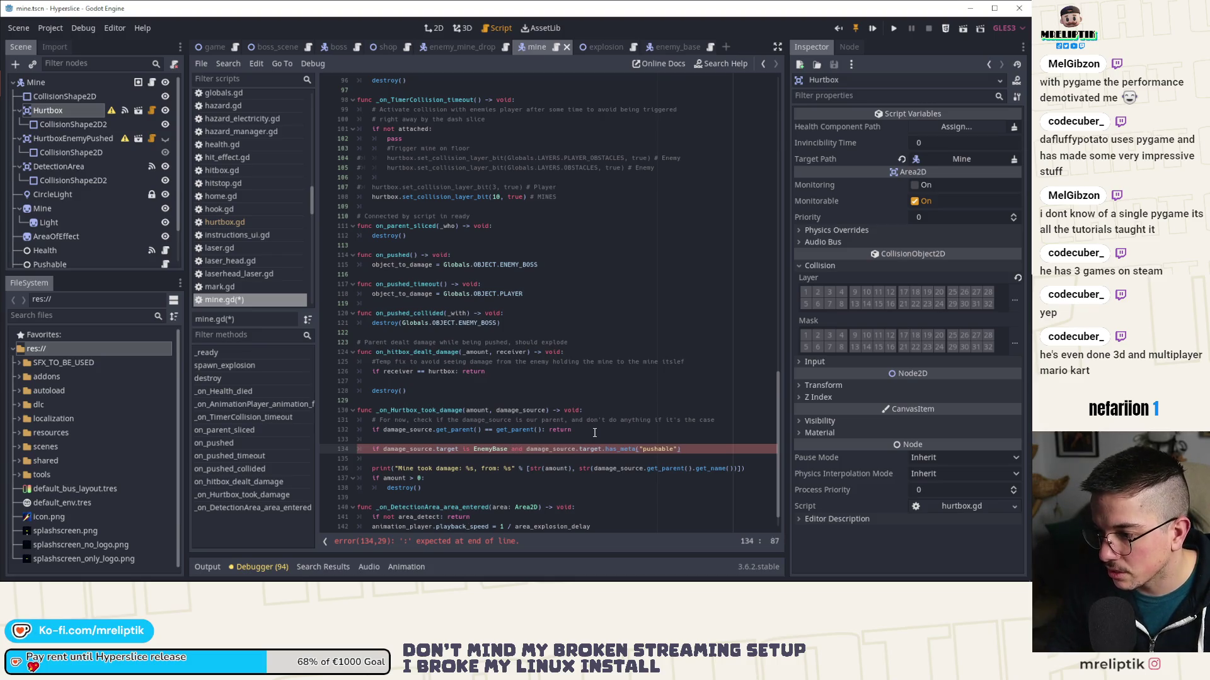
text(:)
key(Return)
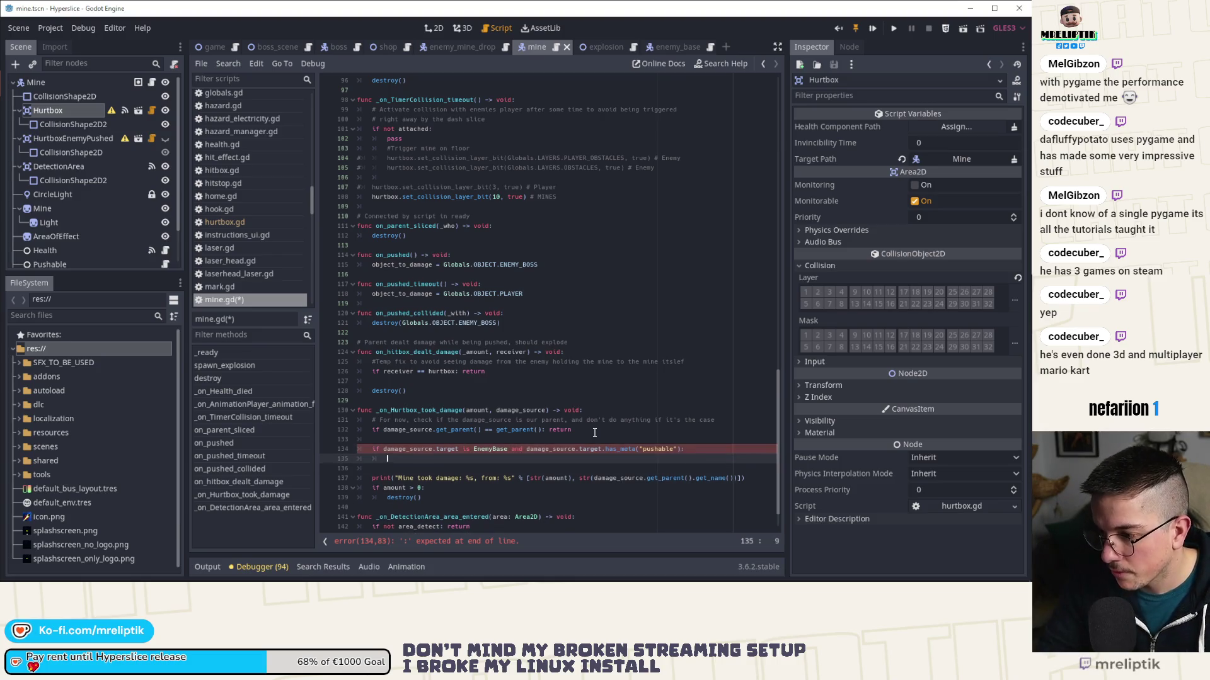
text(damage_source.target)
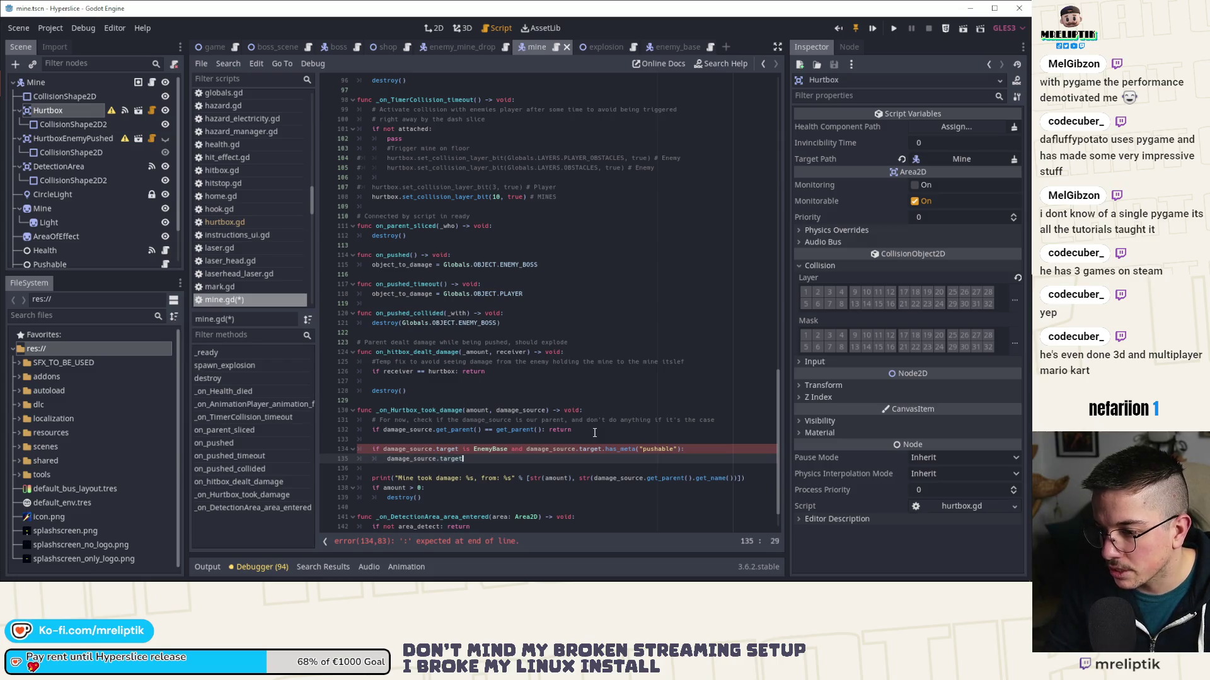
text(.get_meta("pushable").k)
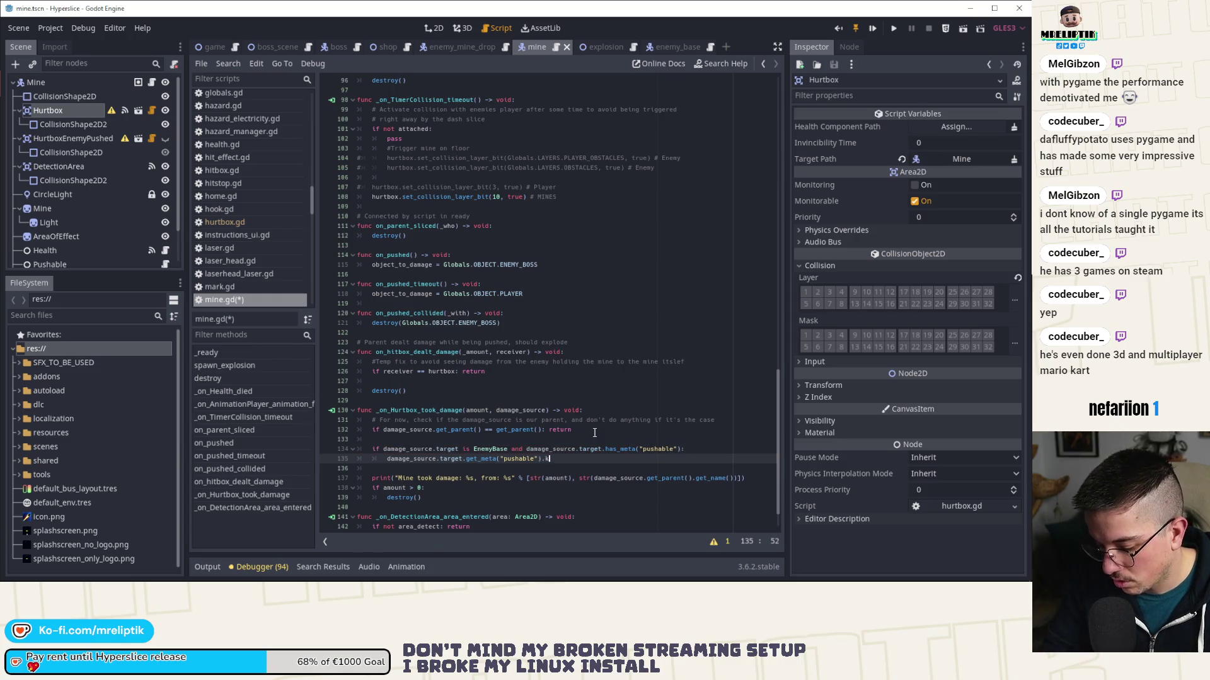
text(nock)
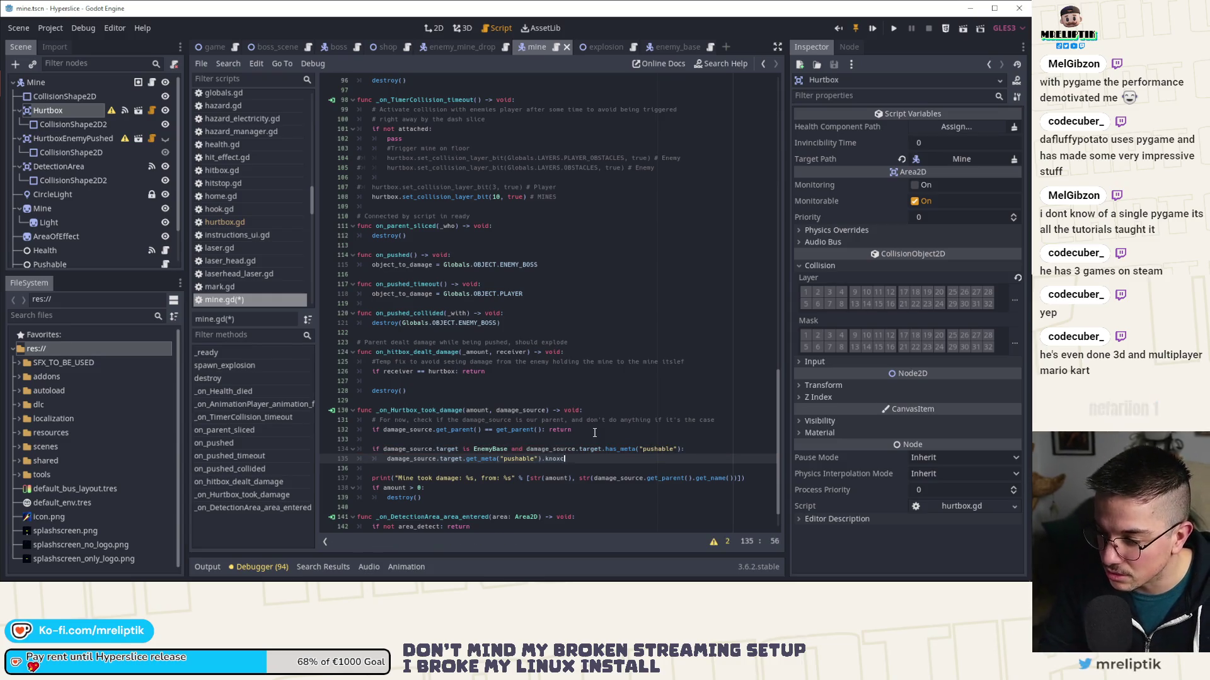
text(backing)
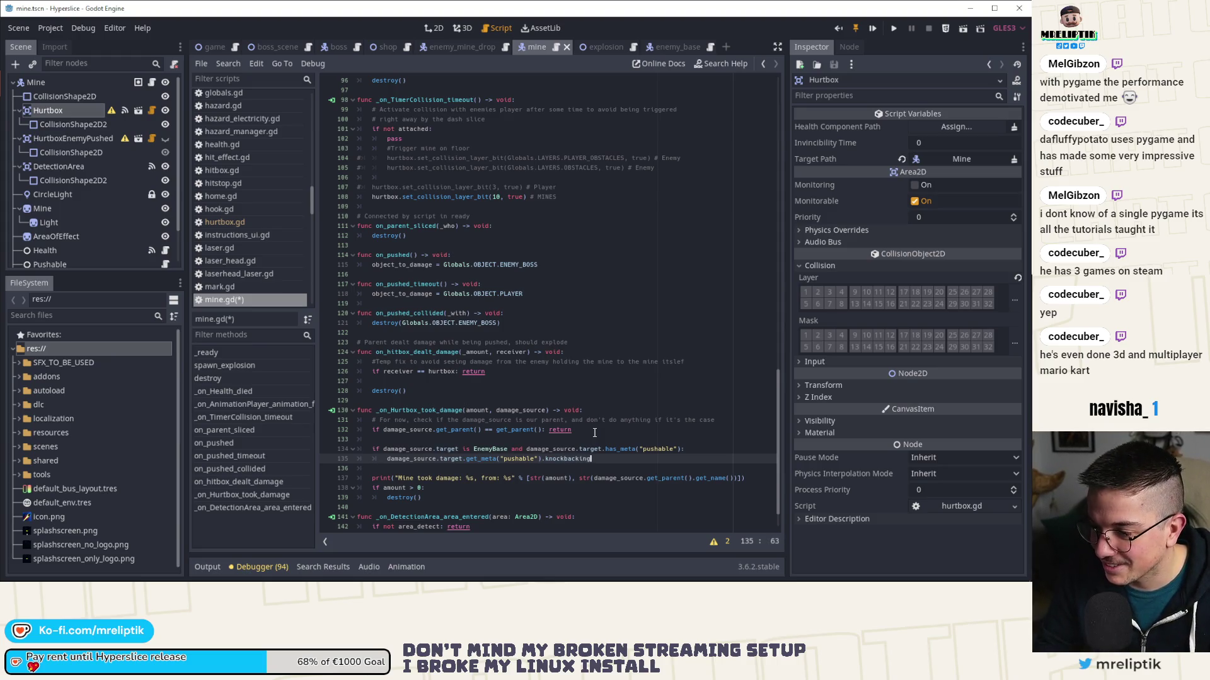
key(ctrl+s)
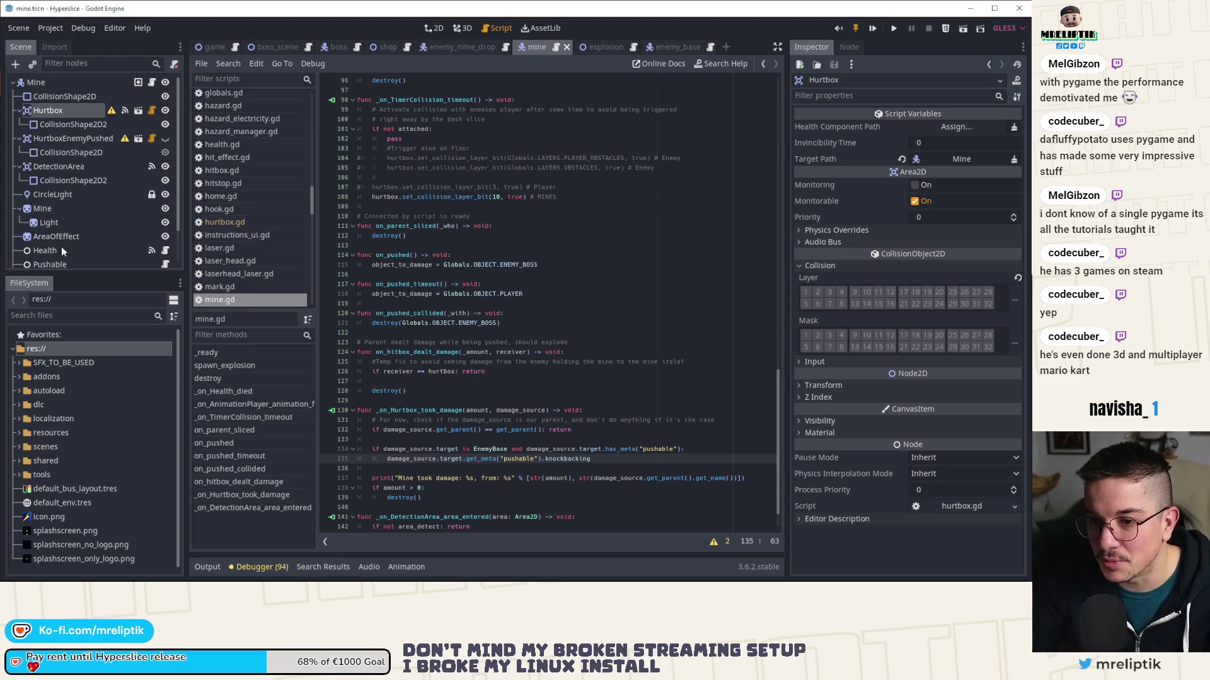
scroll(61, 252, down, 2)
click(166, 227)
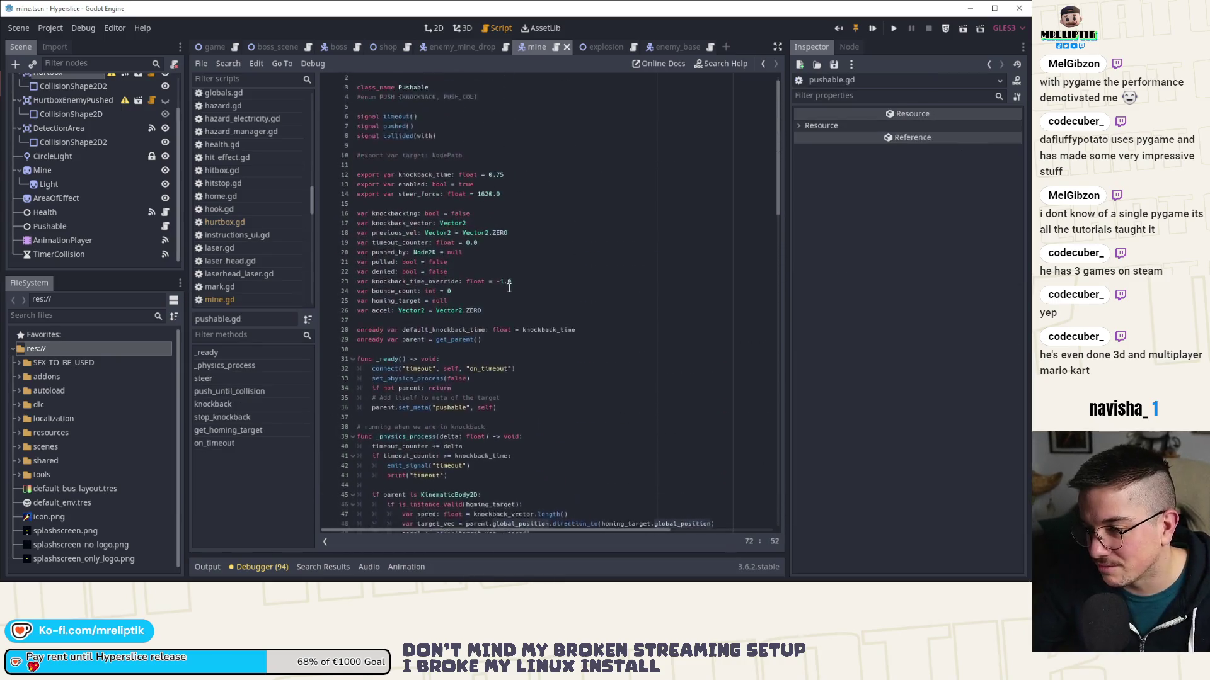
double_click(415, 187)
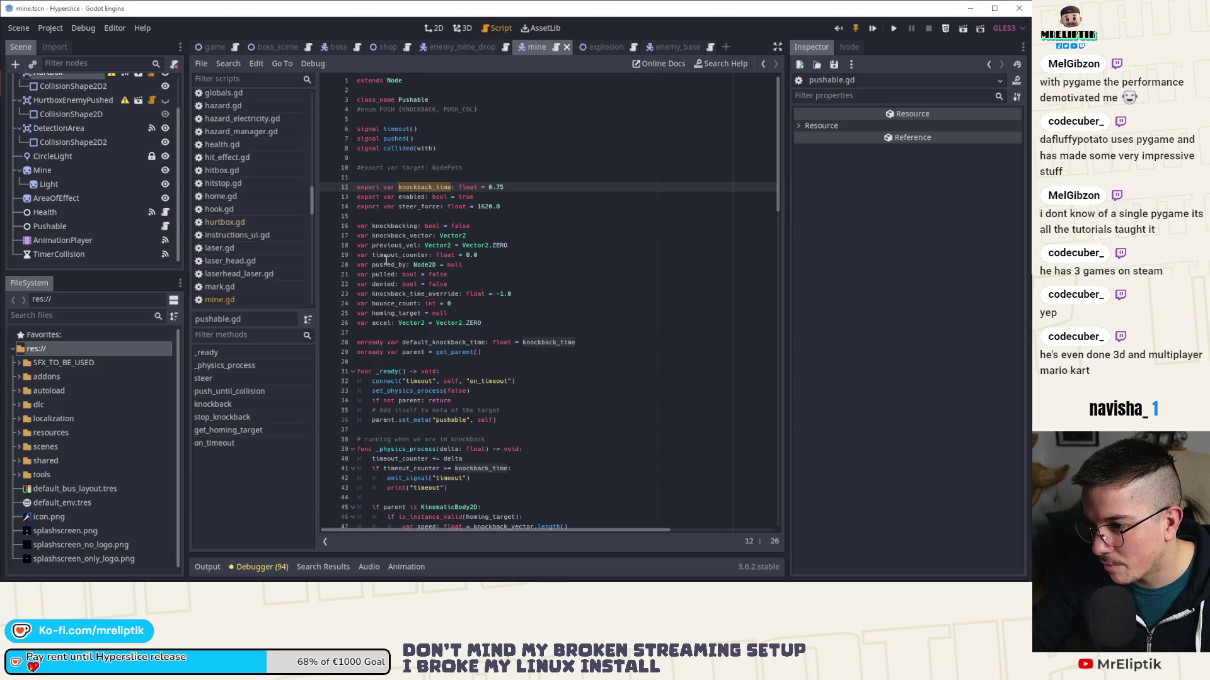
double_click(391, 226)
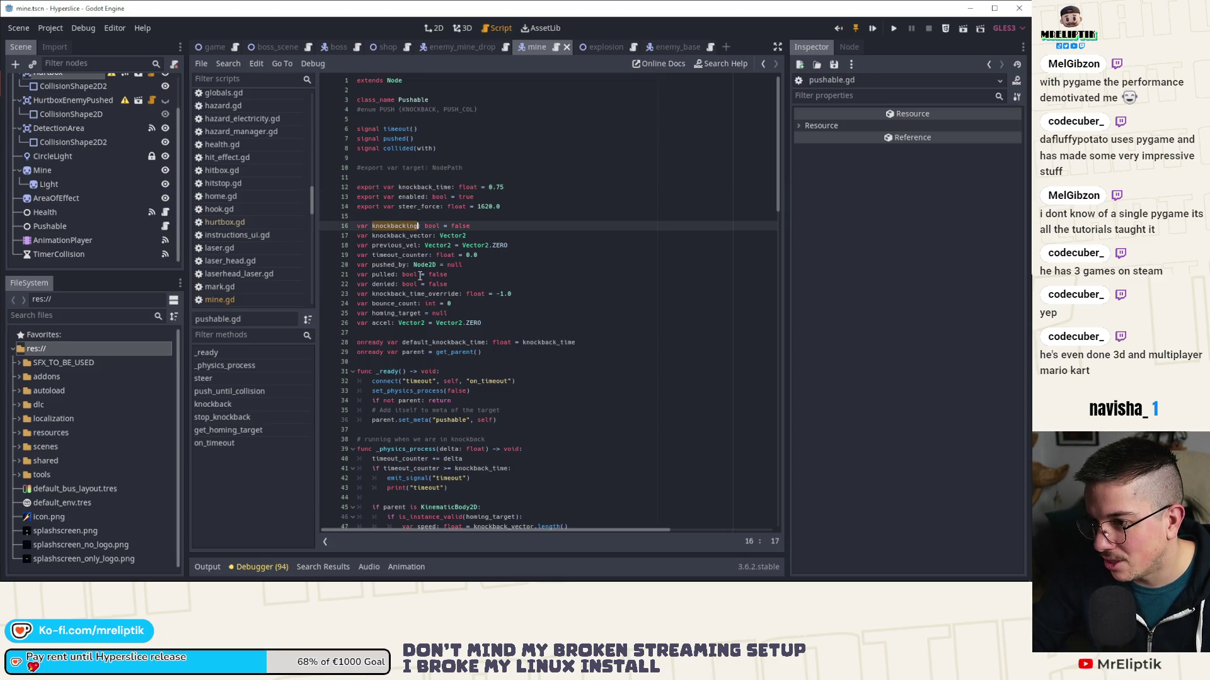
scroll(161, 96, up, 2)
click(151, 83)
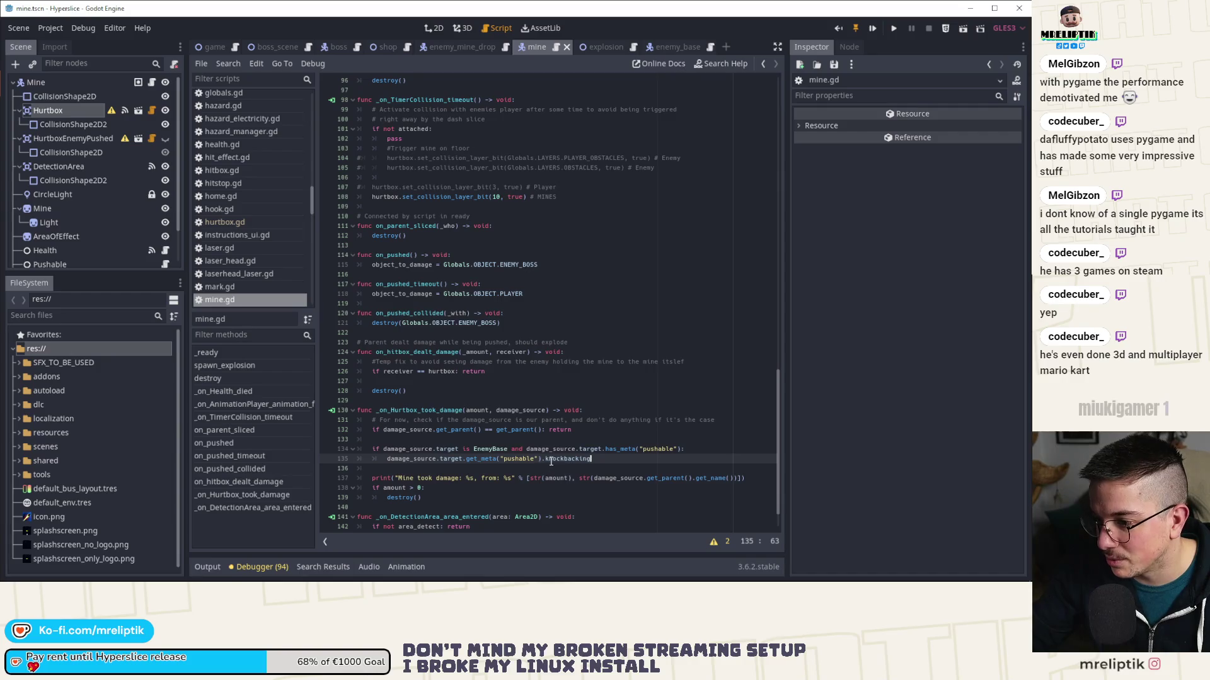
- Turn line 135 into an if-condition by adding 'if' before it and a colon after knockbacking
double_click(550, 462)
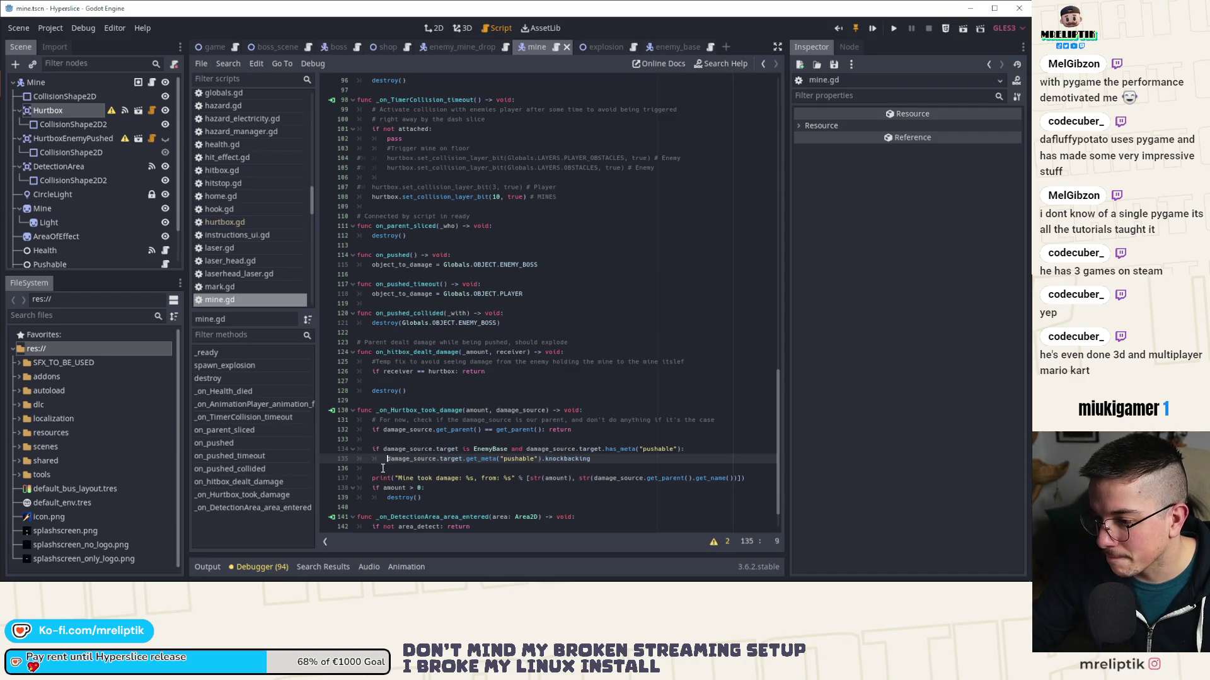
text(if)
key(End)
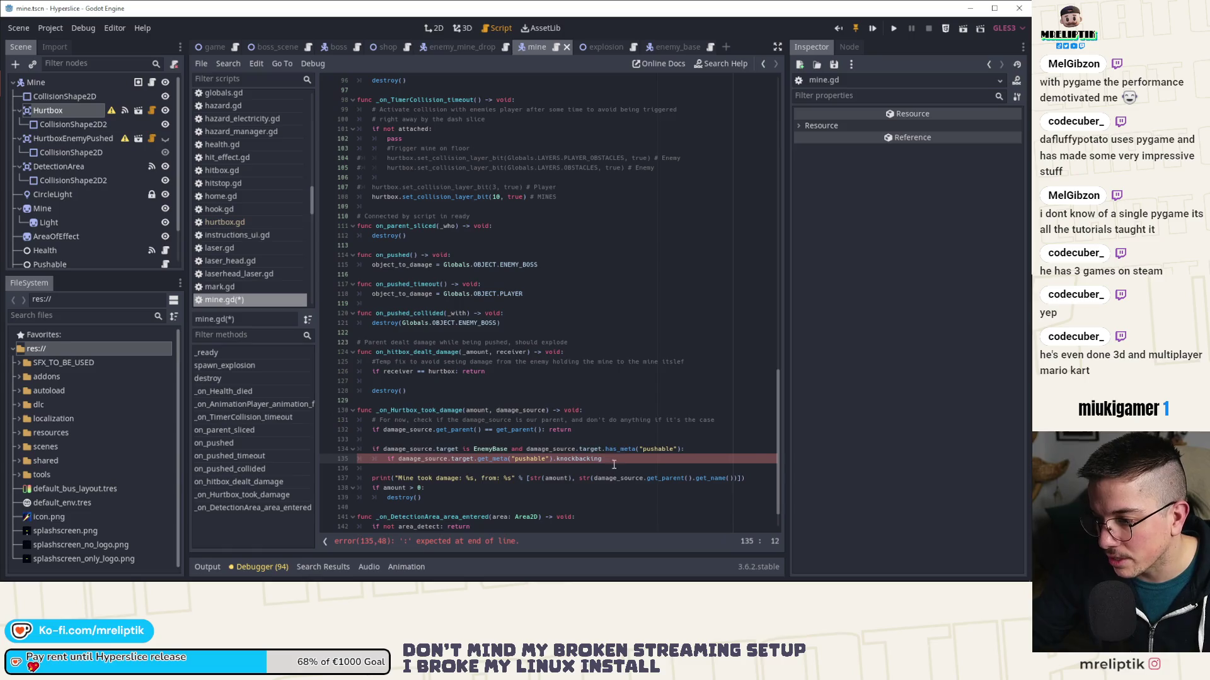
text(:)
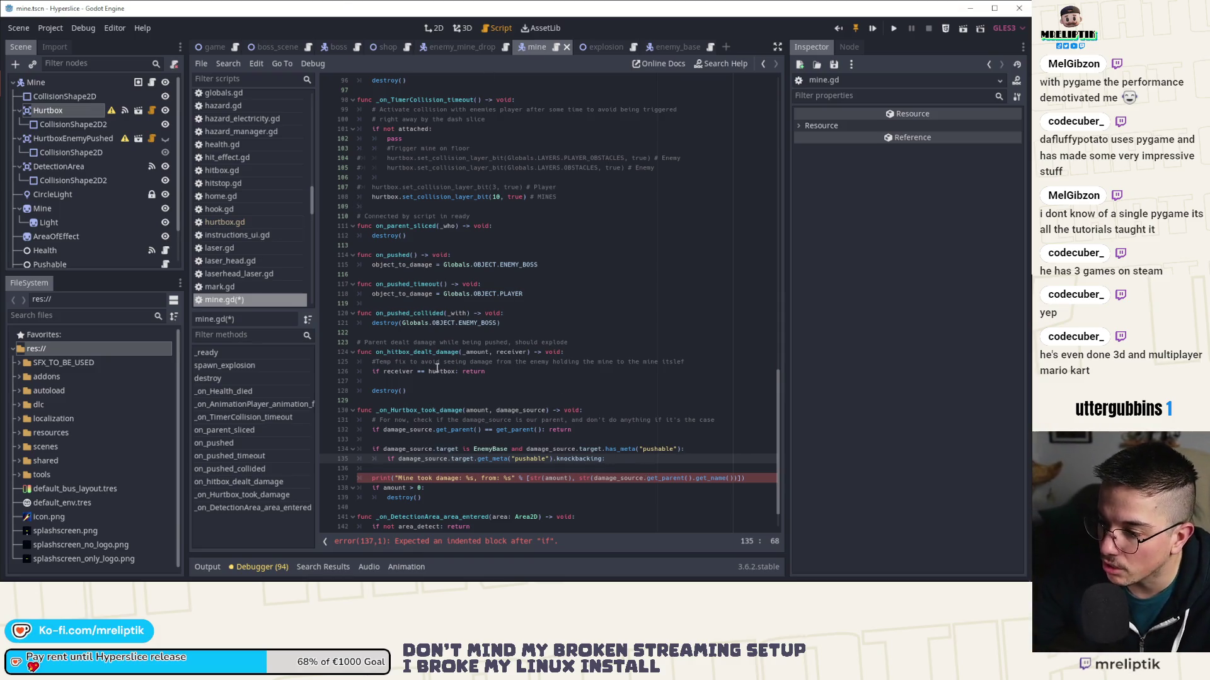
- Review the spawn_explosion, destroy and ENEMY_BOSS references in mine.gd
scroll(427, 313, up, 4)
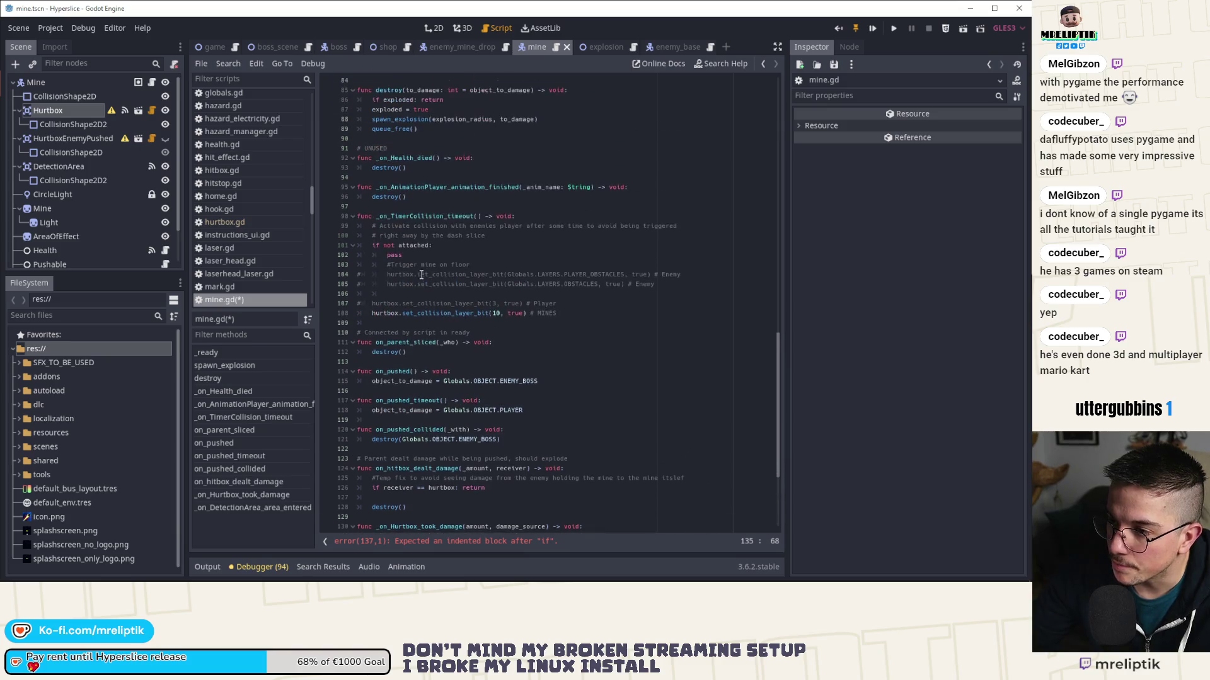
double_click(399, 119)
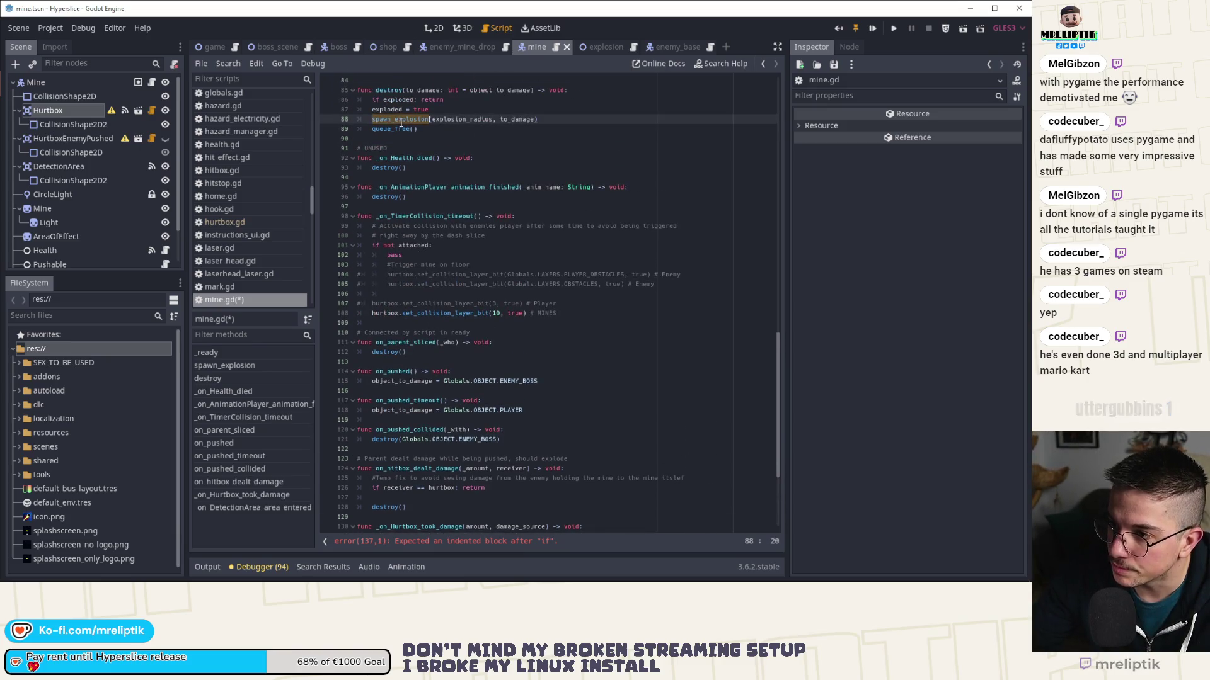
scroll(496, 172, down, 5)
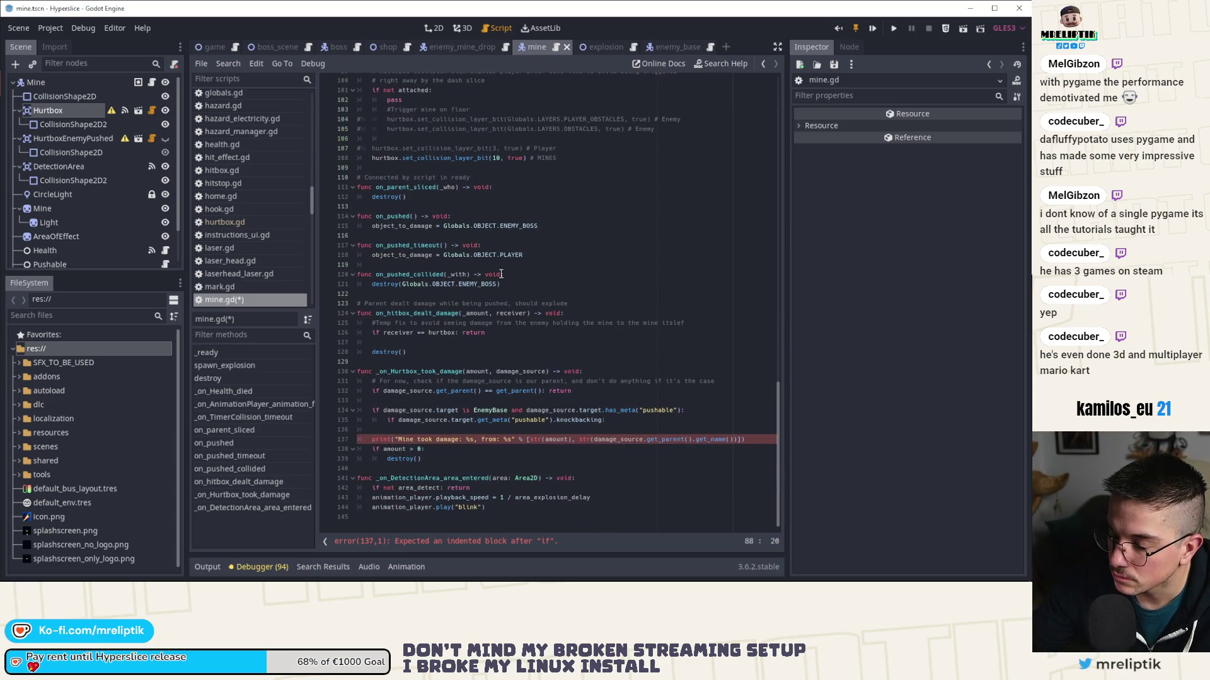
double_click(392, 459)
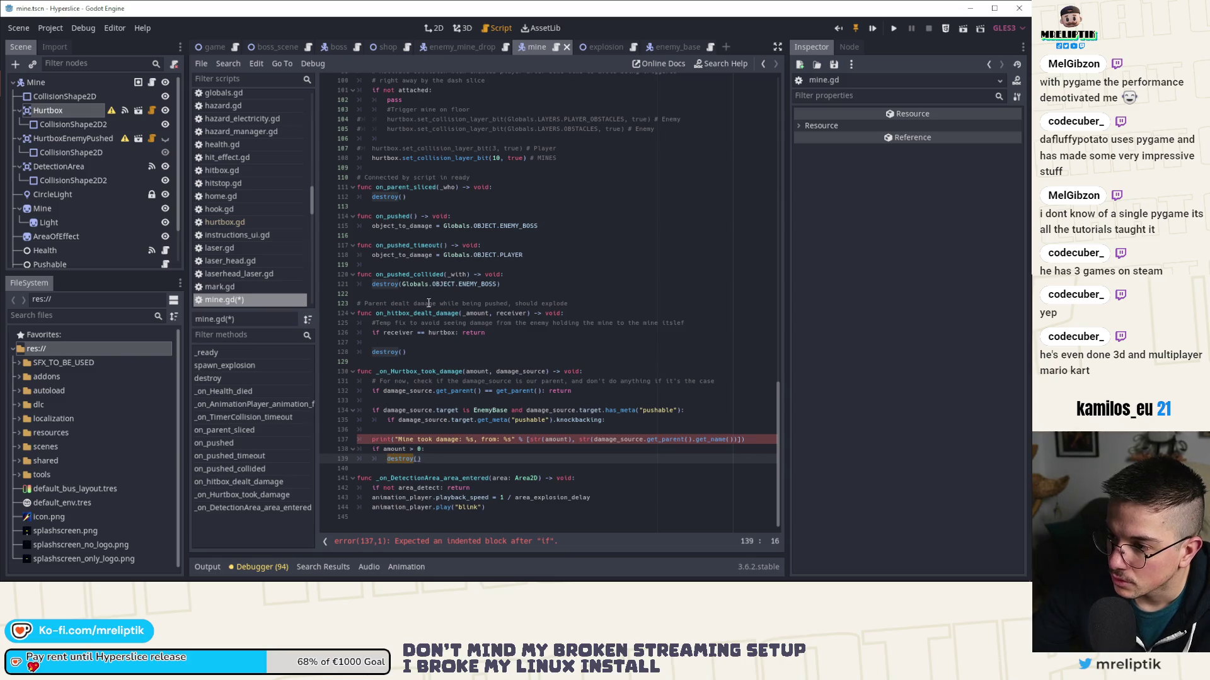
double_click(477, 284)
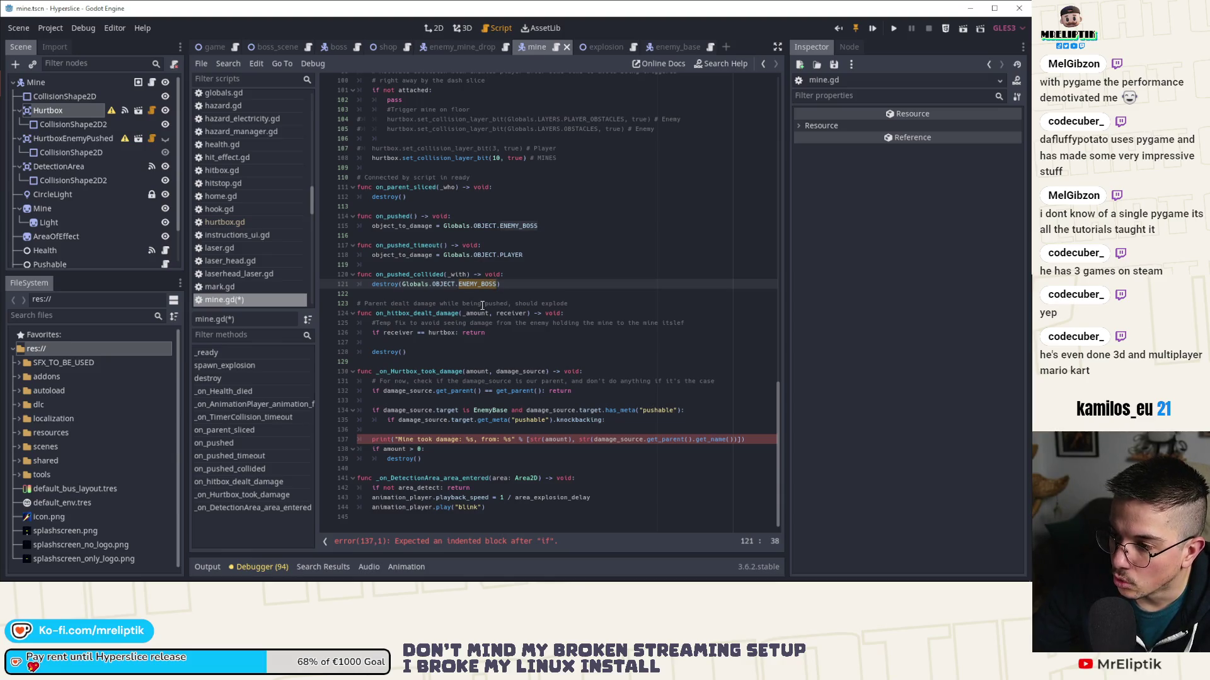
click(508, 226)
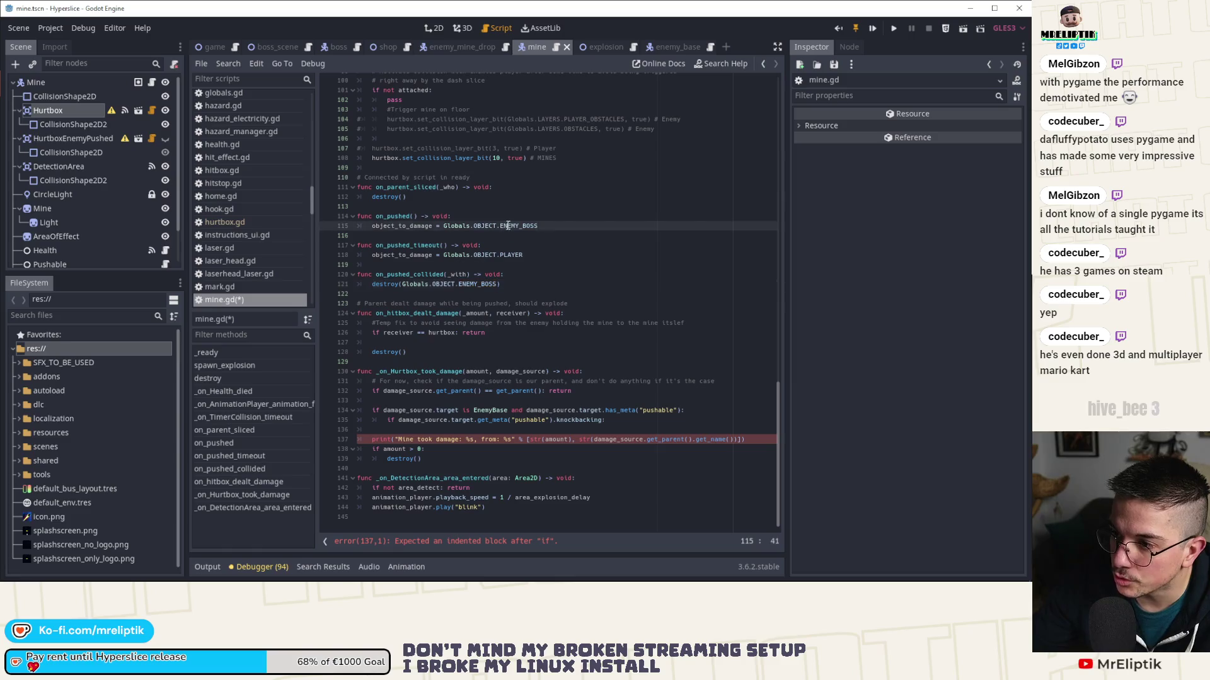
double_click(507, 226)
- Comment out lines 134–135 with Ctrl+K and save mine.gd
click(617, 421)
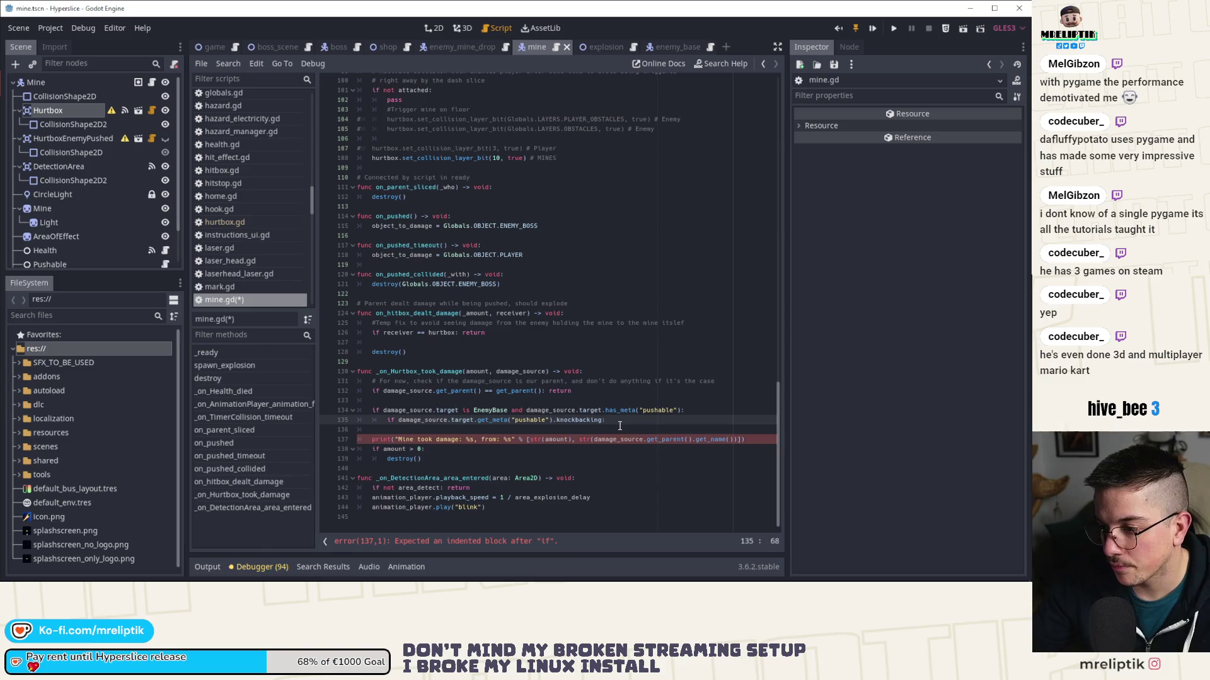
shift+click(345, 408)
key(ctrl+k)
key(ctrl+s)
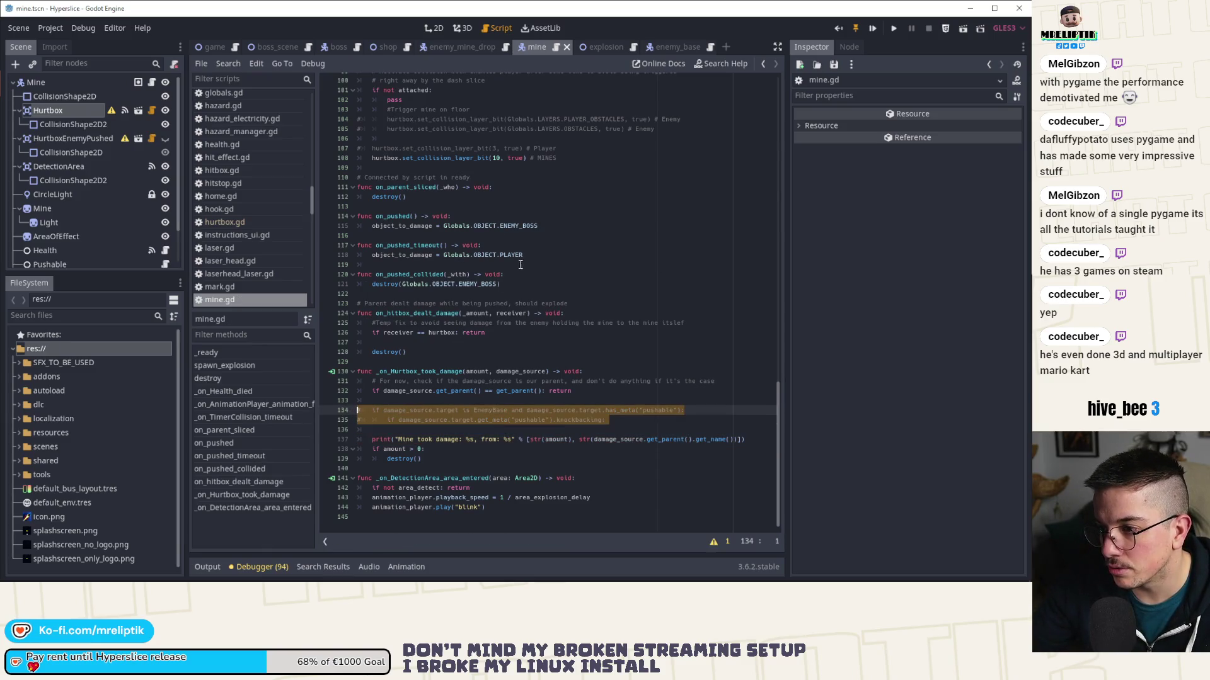
- Review ENEMY_BOSS, the commented lines 134–135 and the destroy() call on line 139
scroll(520, 264, up, 2)
double_click(518, 284)
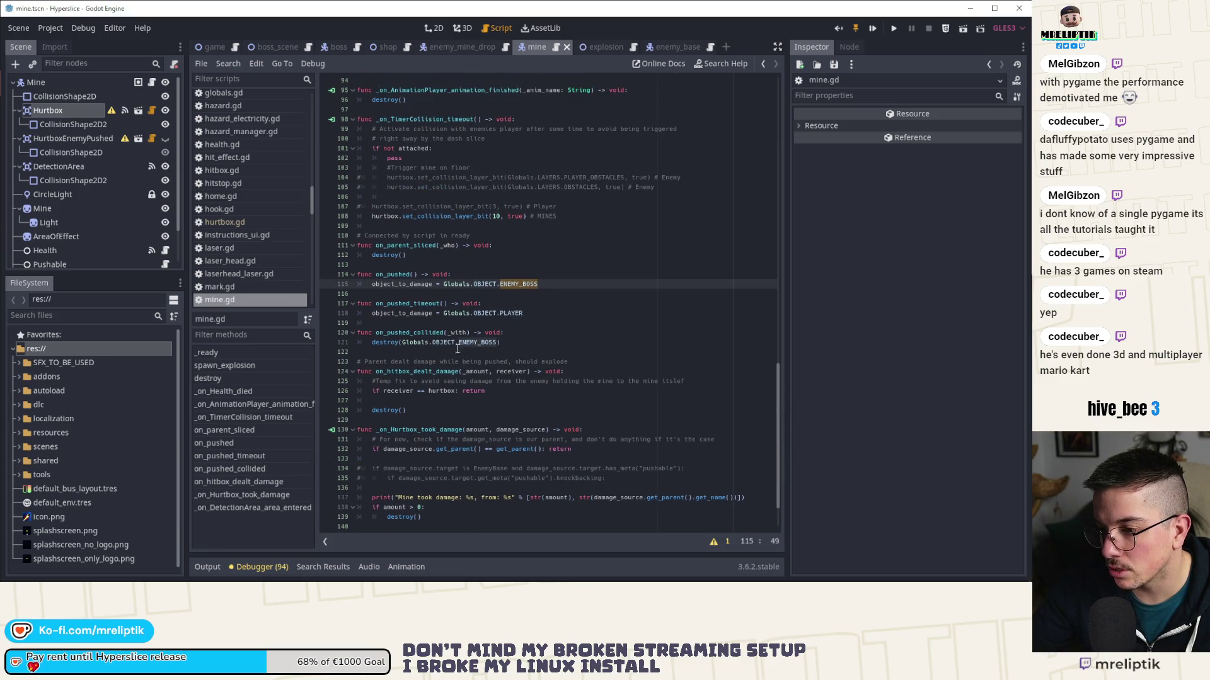
scroll(447, 348, down, 2)
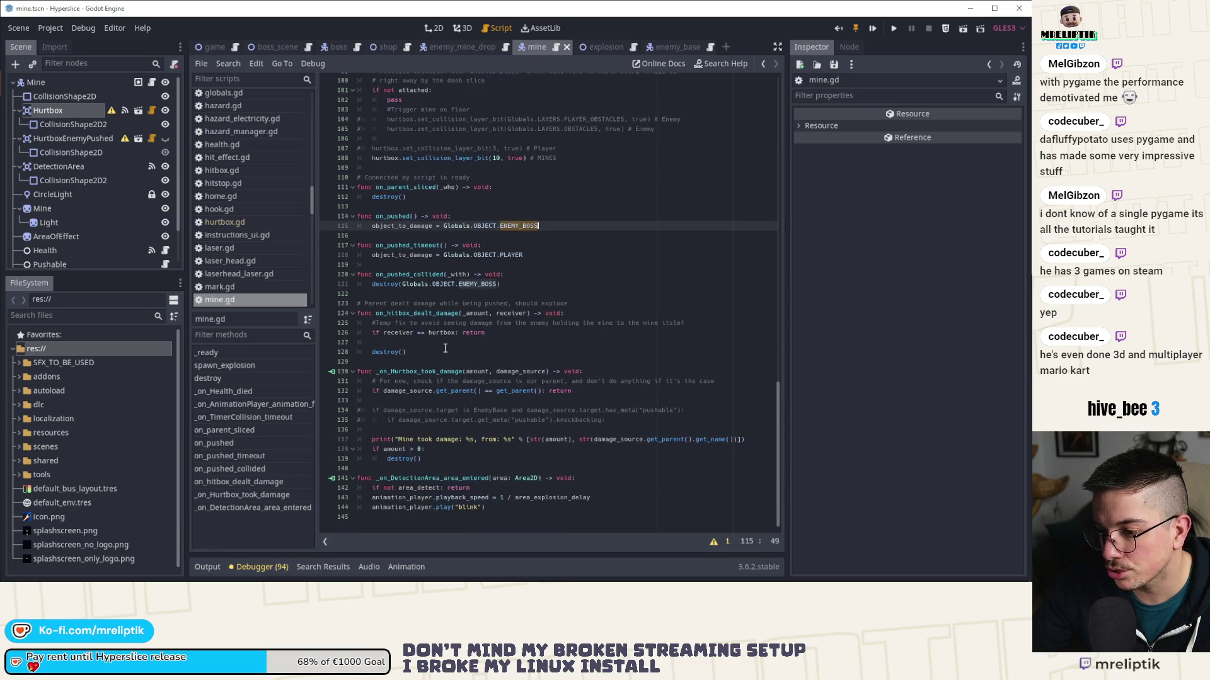
click(427, 458)
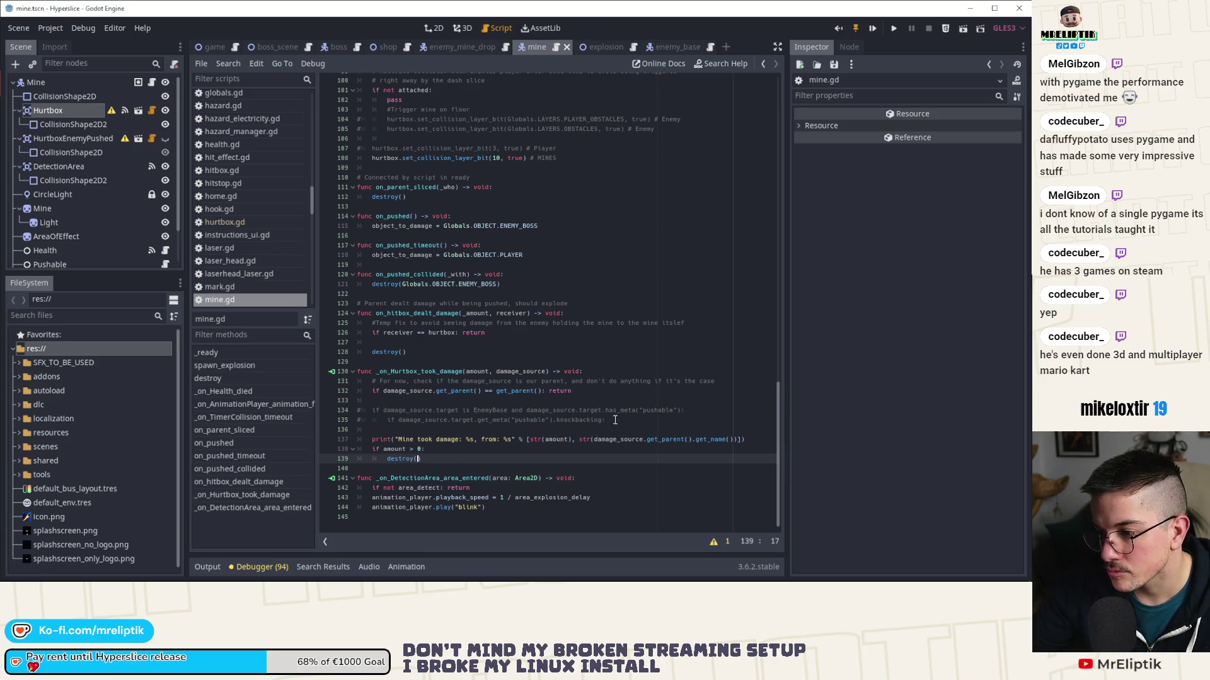
drag(615, 420, 346, 410)
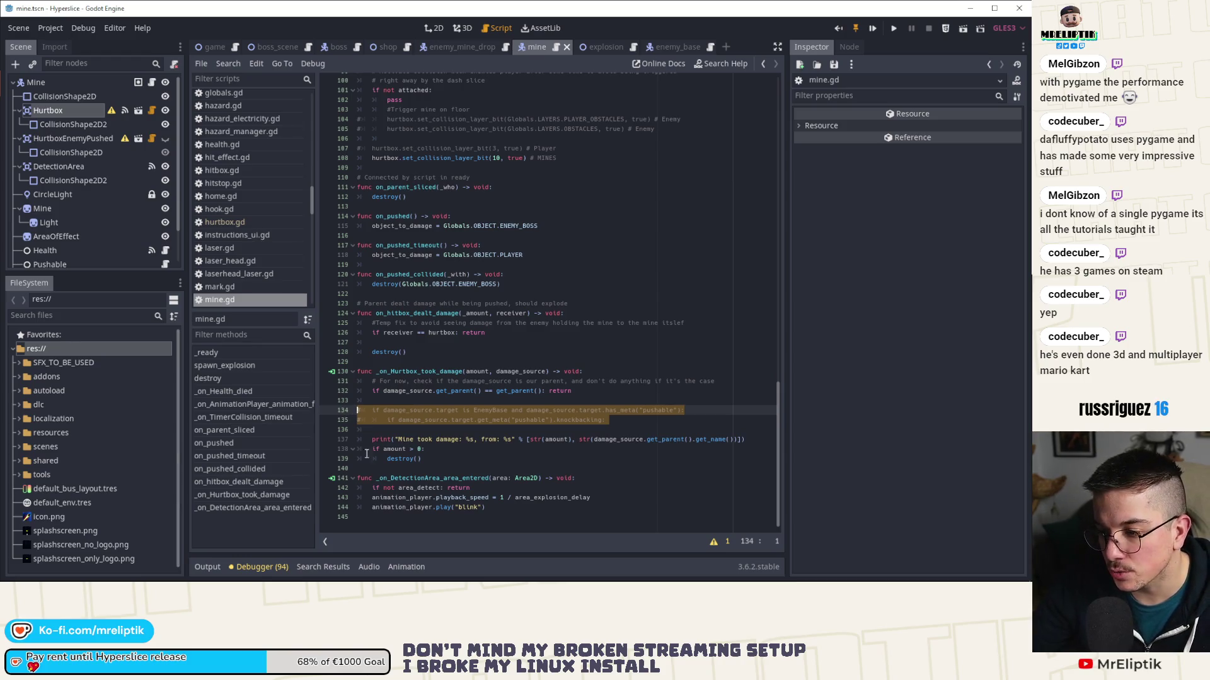
double_click(398, 459)
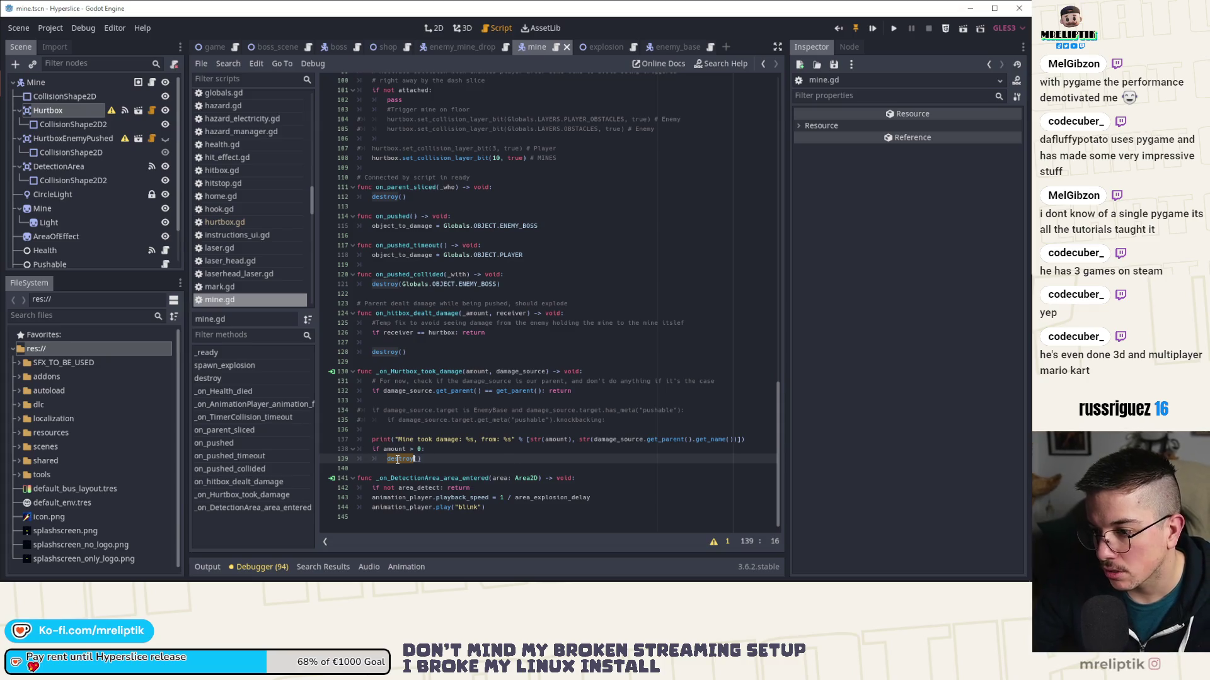
- Place the caret at the end of 'if amount > 0:' above destroy()
scroll(512, 366, up, 10)
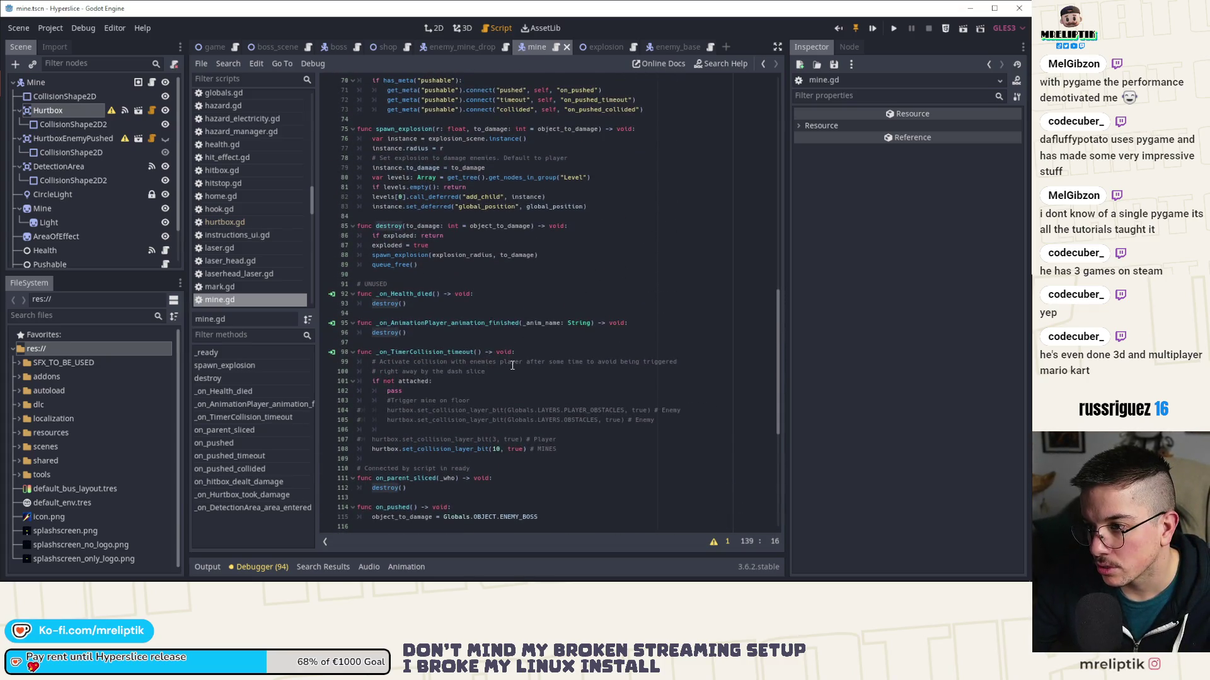
scroll(560, 322, down, 10)
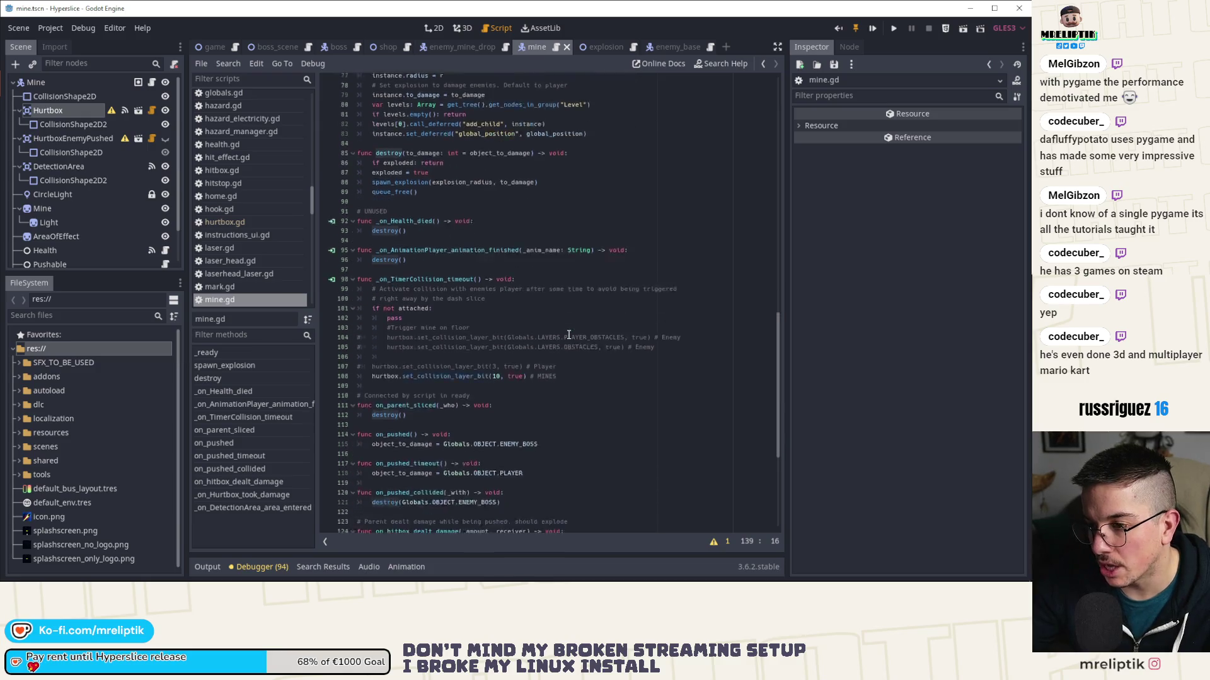
click(387, 459)
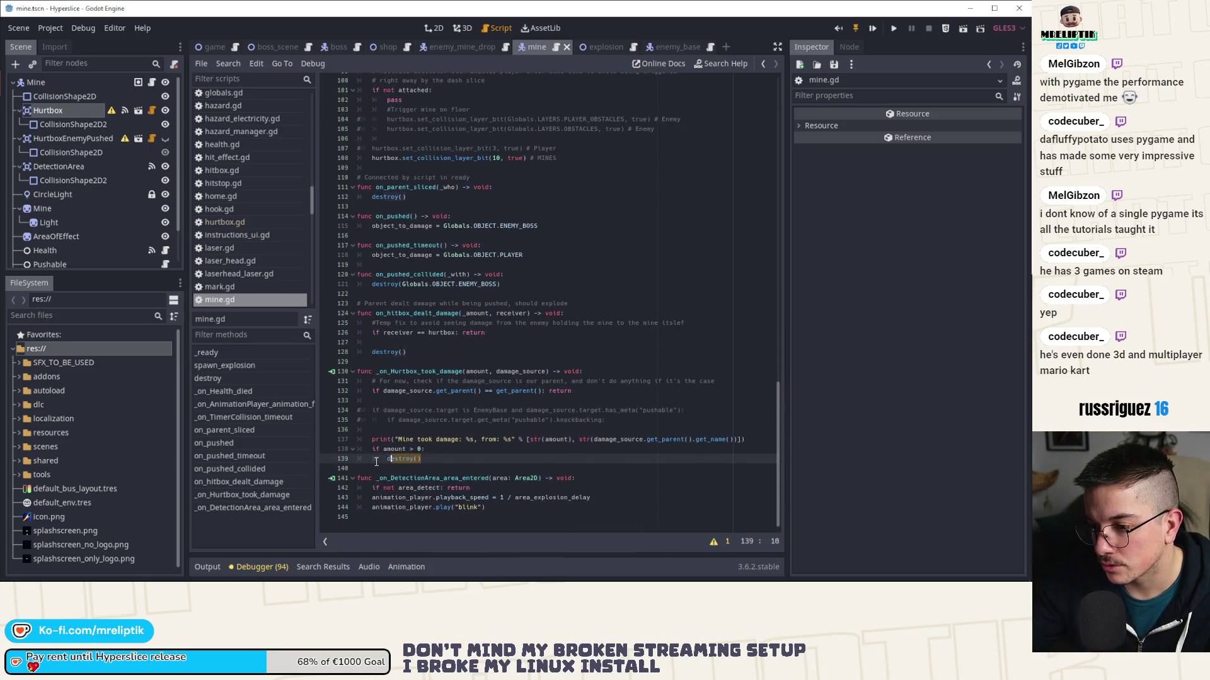
click(397, 421)
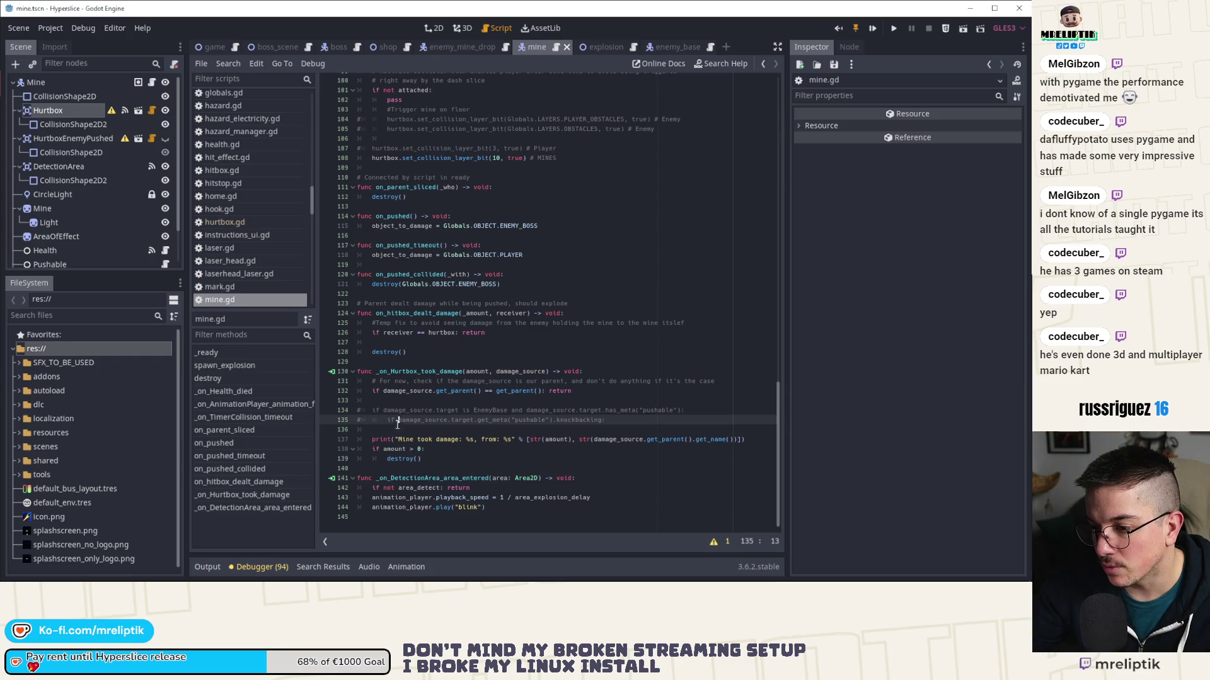
click(427, 460)
click(448, 449)
- Add 'if damage_source.target is EnemyBase: destroy()' followed by an else branch
key(Return)
key(Return)
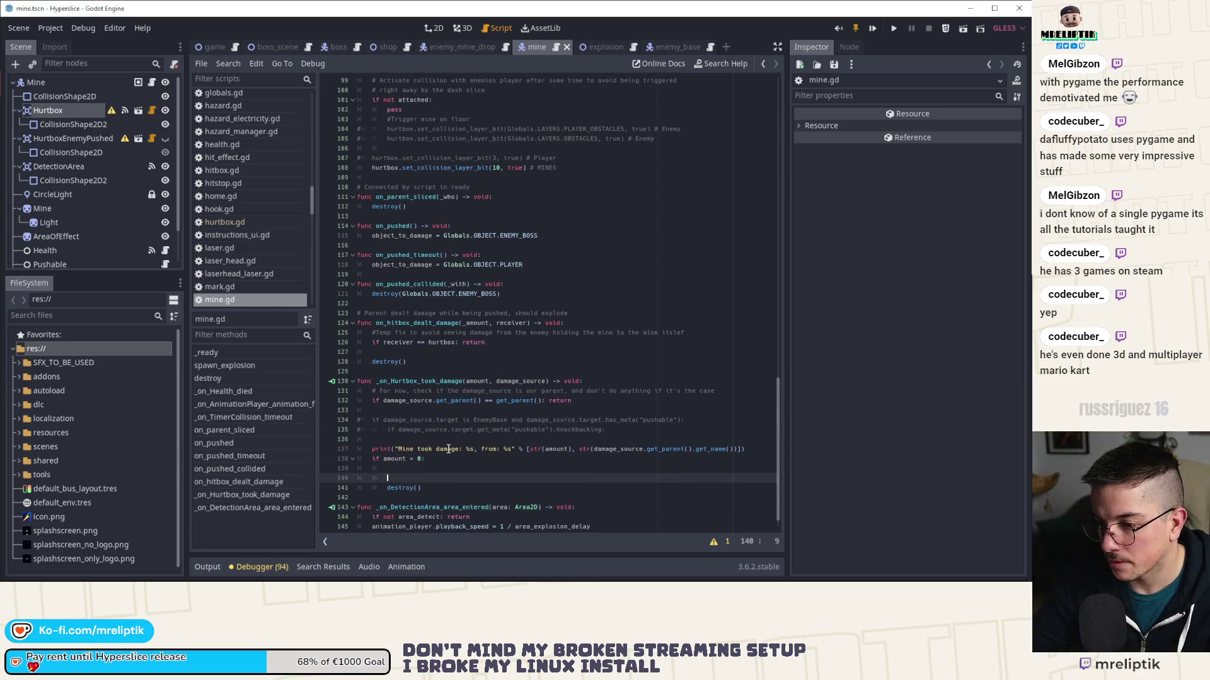
text(if da)
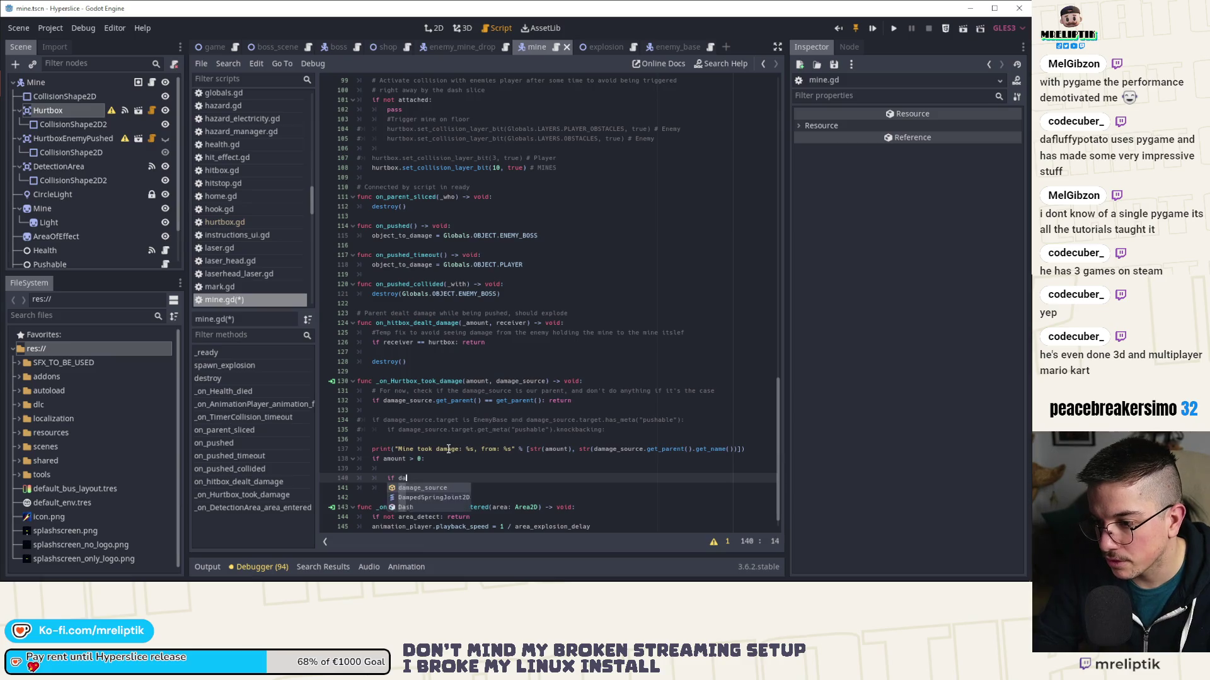
text(mage)
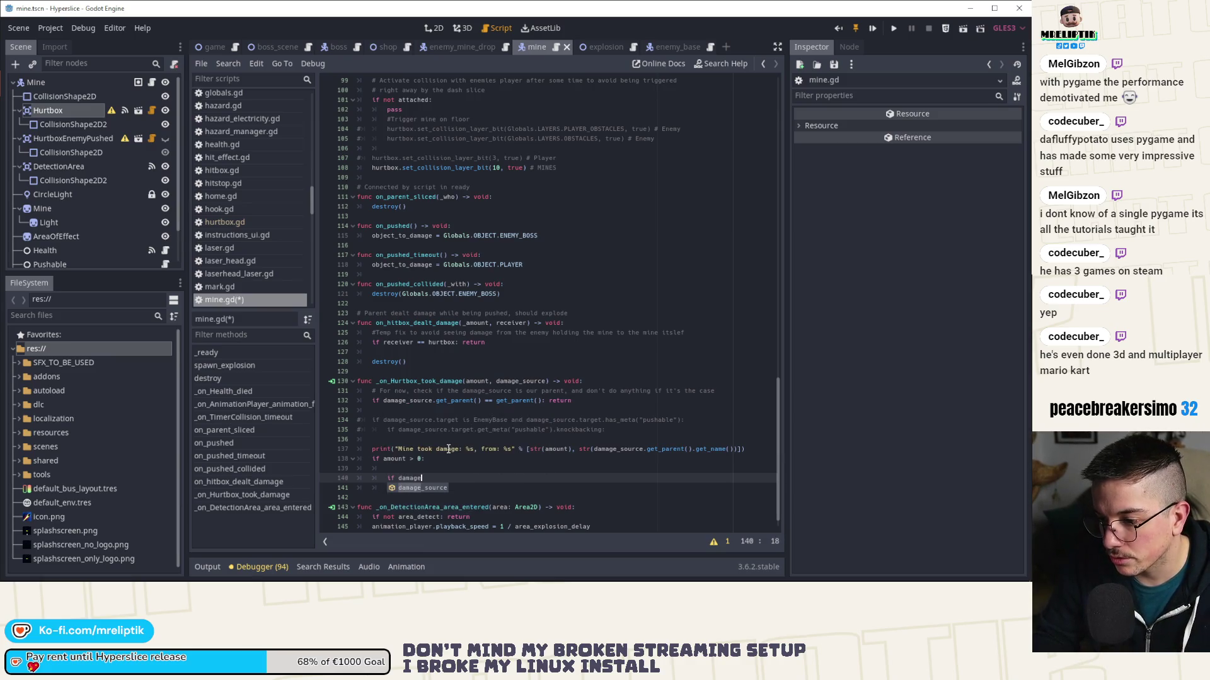
key(Return)
text(.target is E)
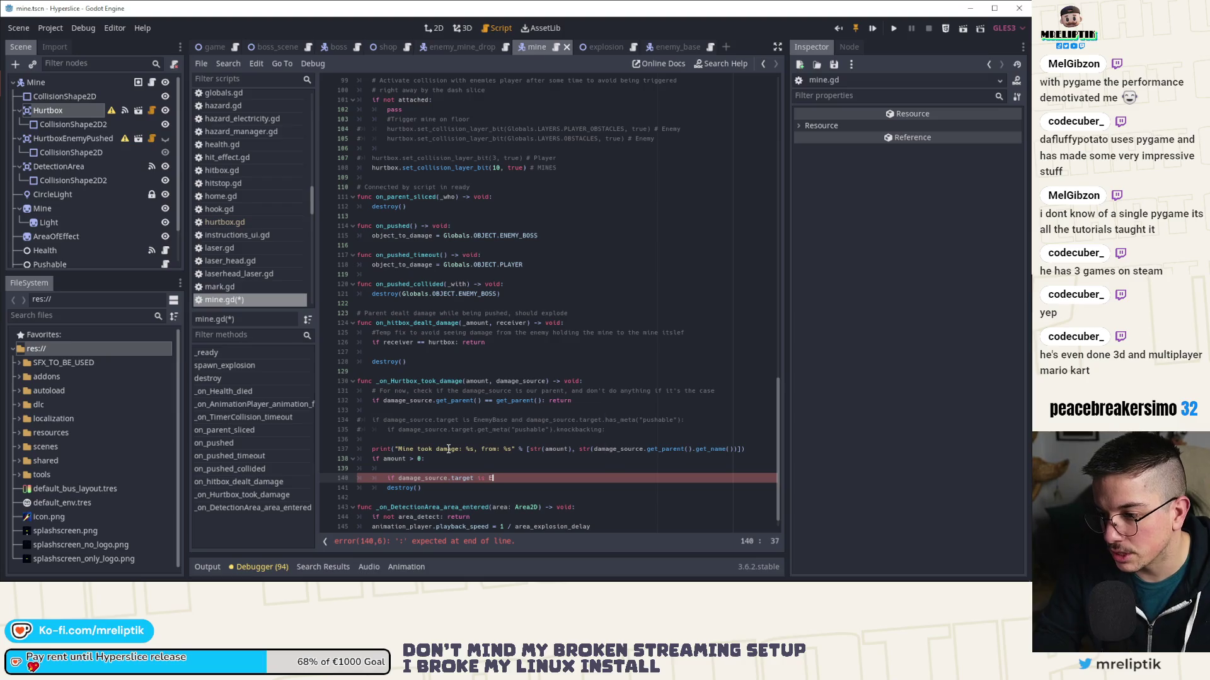
text(nemy)
key(Down)
key(Down)
key(Return)
text(:)
key(Return)
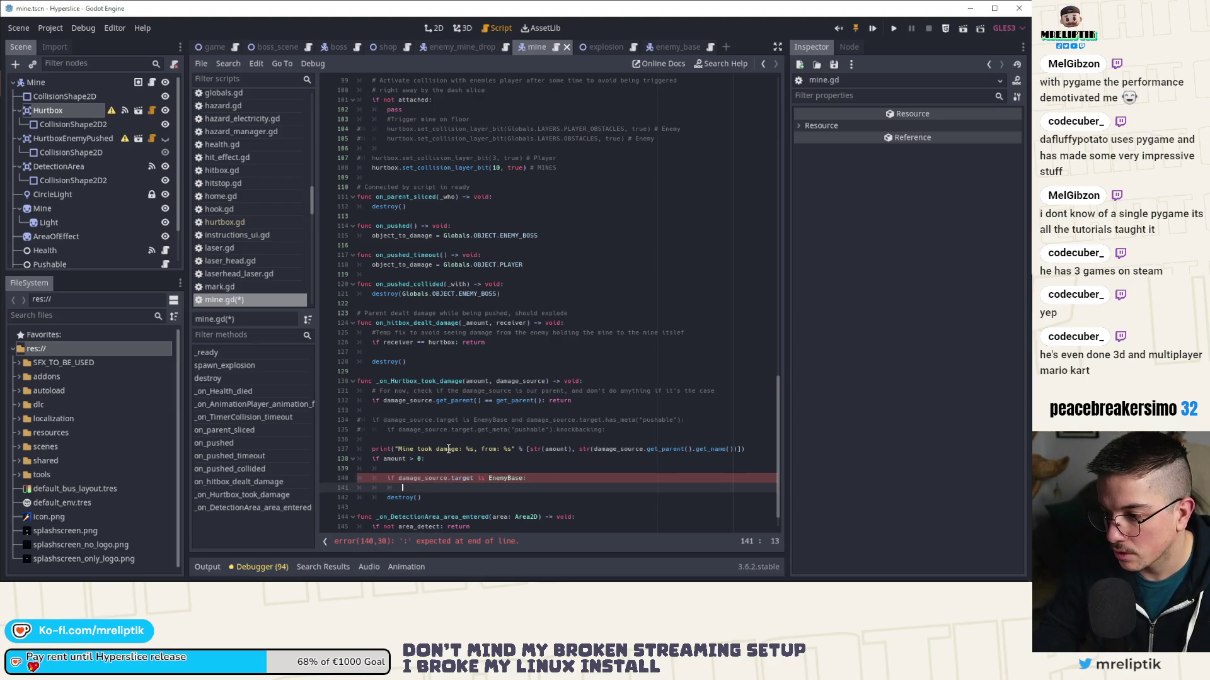
text(destroy())
key(Return)
key(BackSpace)
text(else)
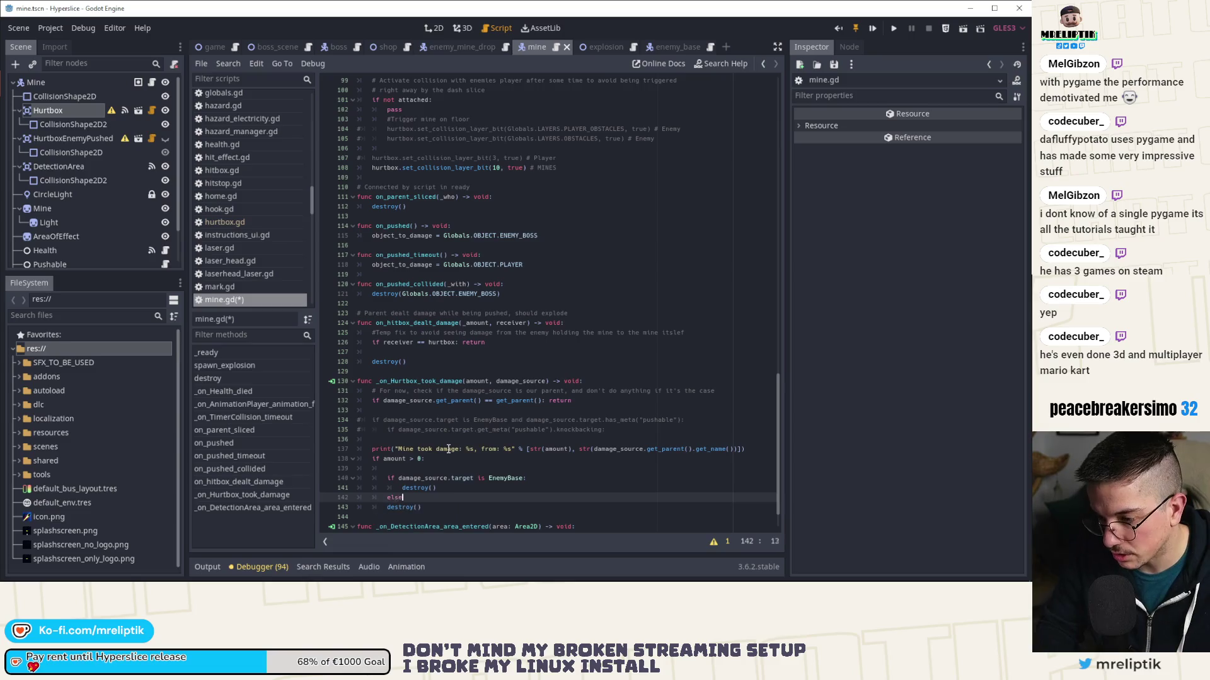
- Indent the old destroy() under else and make the amount check an early 'amount <= 0: return'
key(Down)
key(Home)
key(Tab)
key(Up)
key(Up)
key(Up)
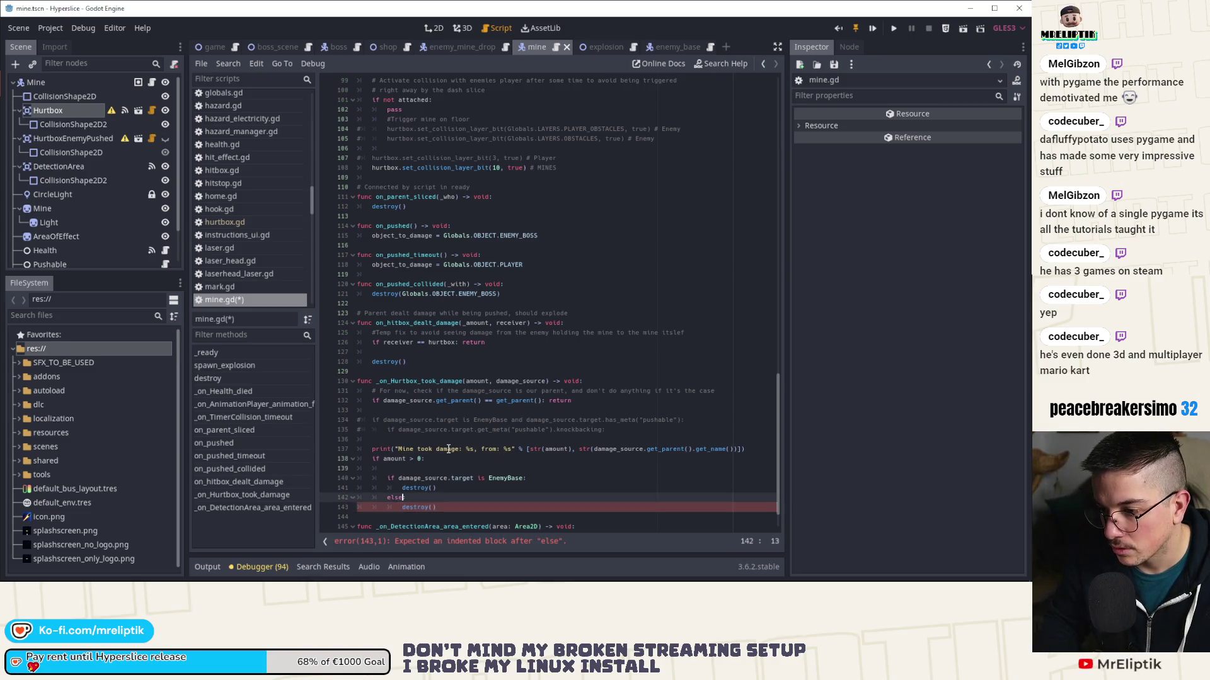
key(BackSpace)
key(BackSpace)
key(BackSpace)
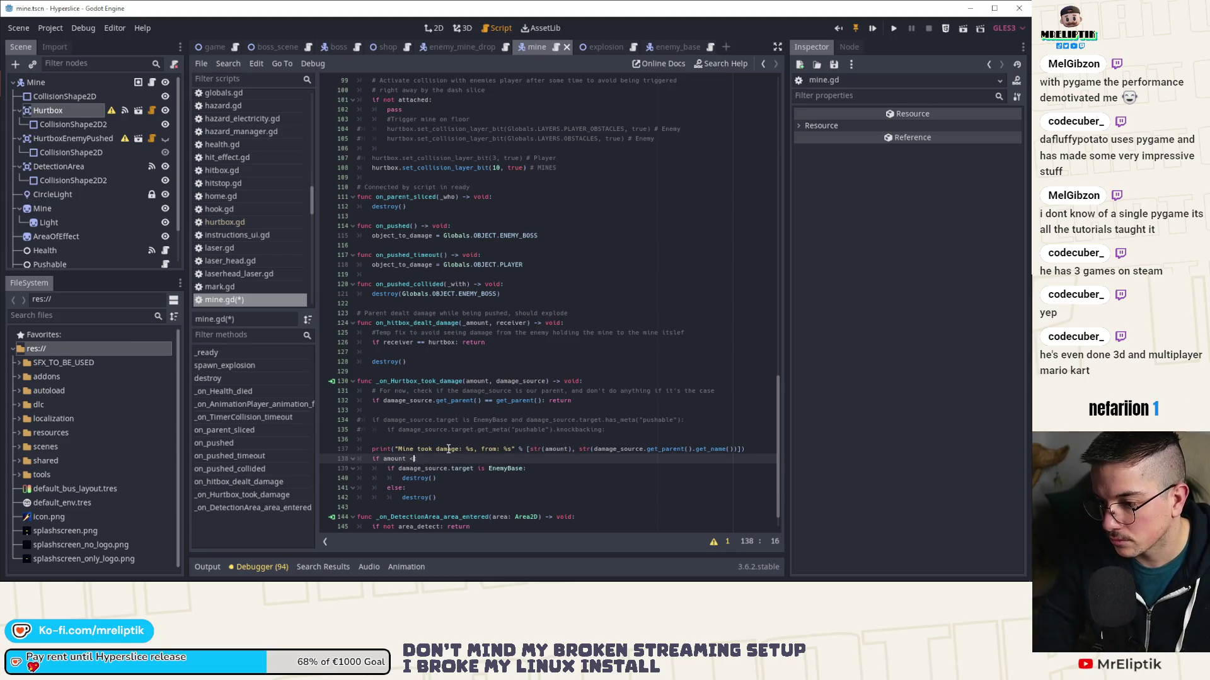
text(= 0)
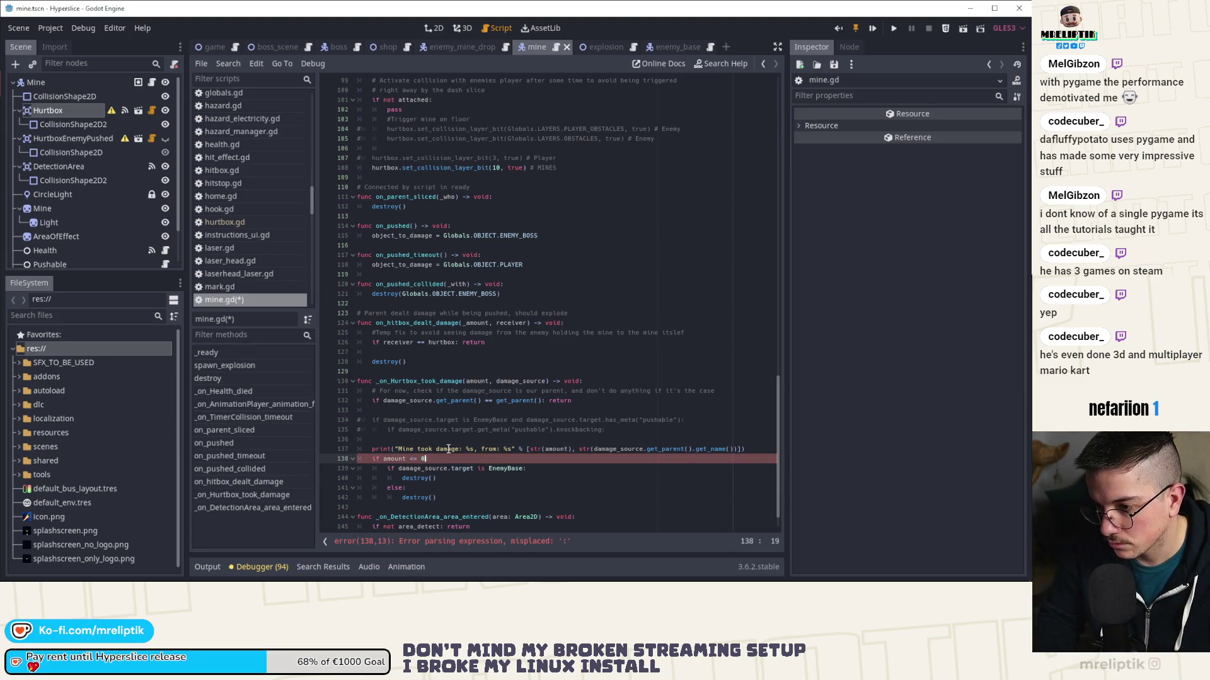
text(: return)
- Fix the indentation of the EnemyBase if/else block
key(Down)
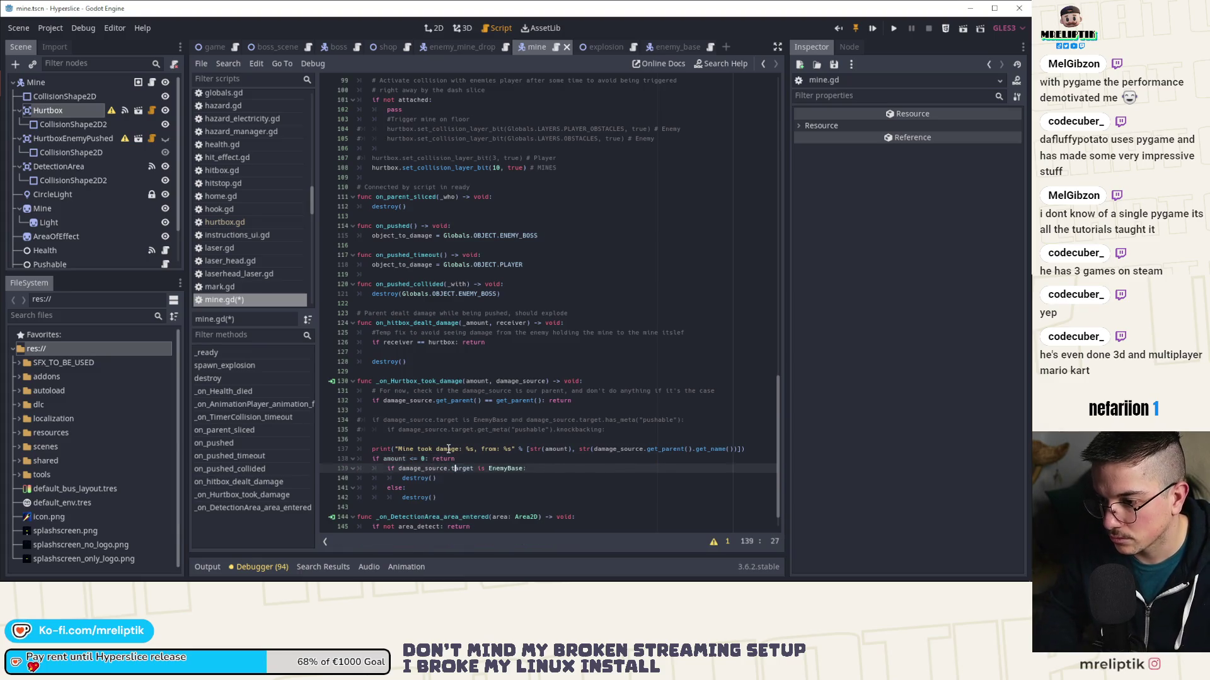
key(shift+Tab)
drag(441, 498, 391, 468)
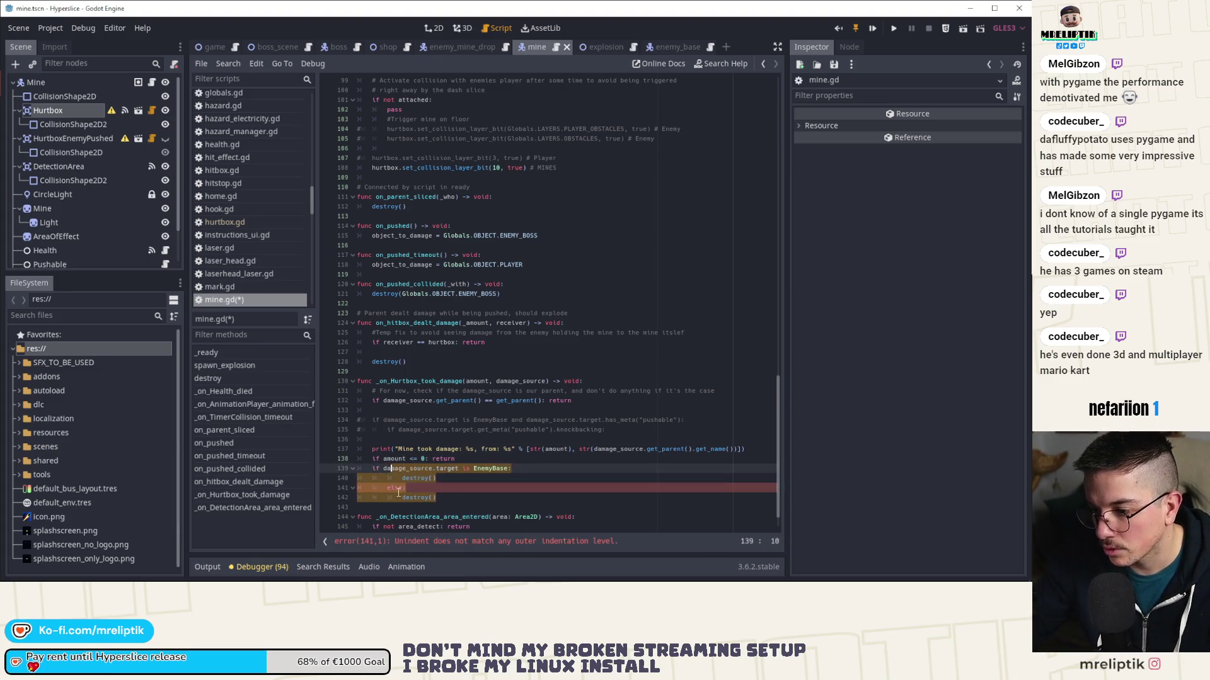
key(shift+Tab)
key(Home)
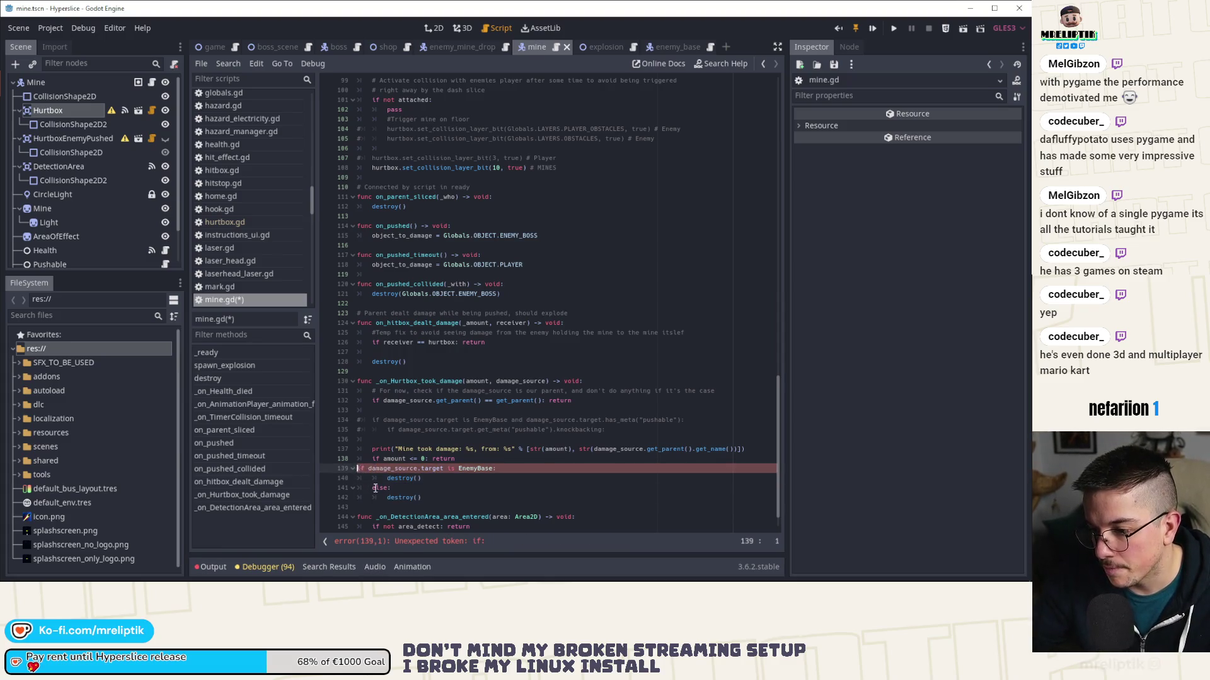
key(Tab)
- Pass Globals.OBJECT.ENEMY_BOSS to the first destroy() call and save mine.gd
click(418, 478)
text(Globals)
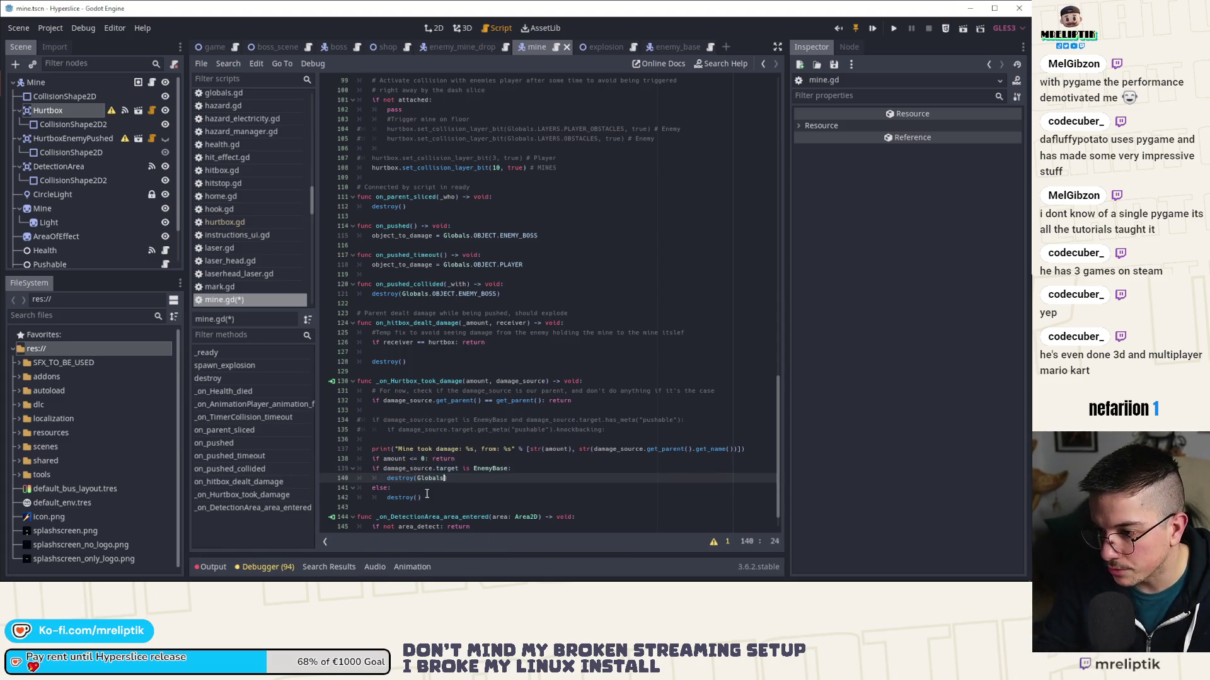
text(.OBJECT.)
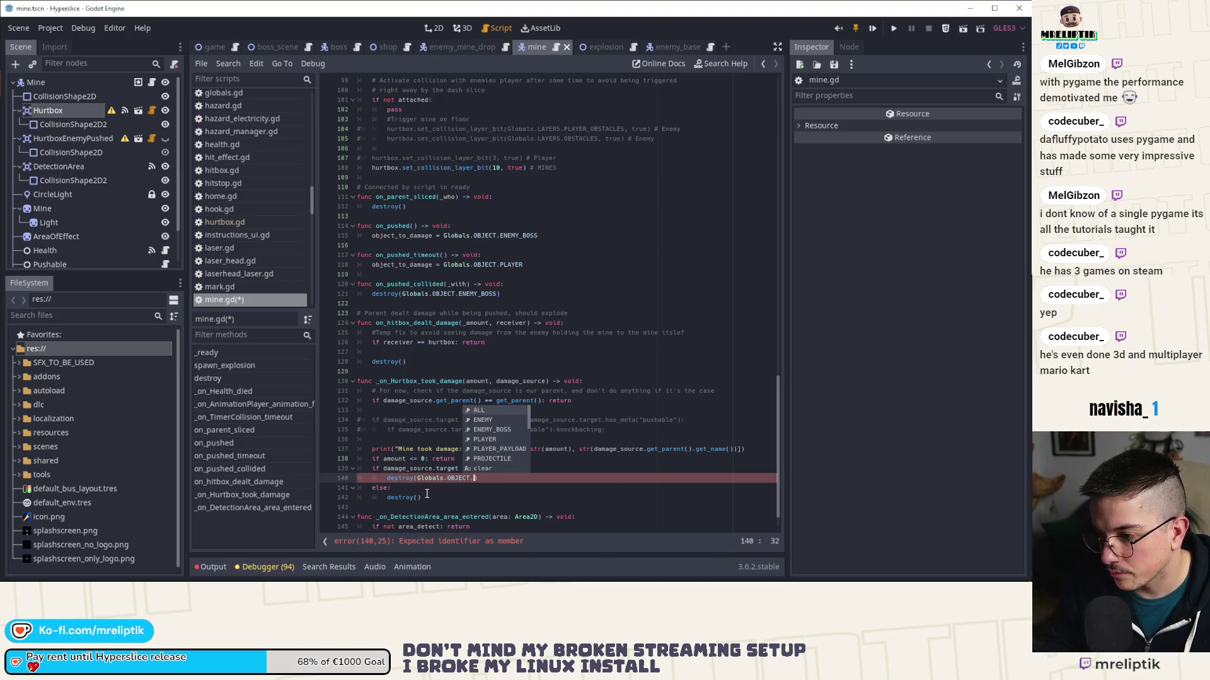
key(Down)
key(Down)
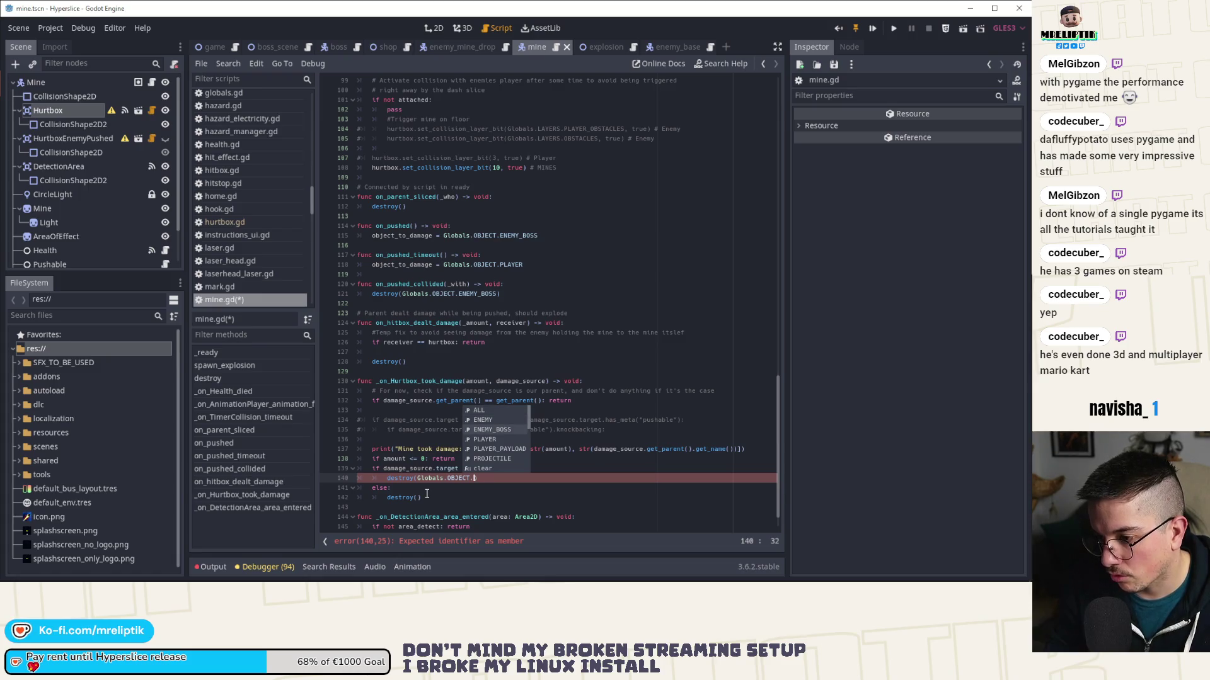
key(Down)
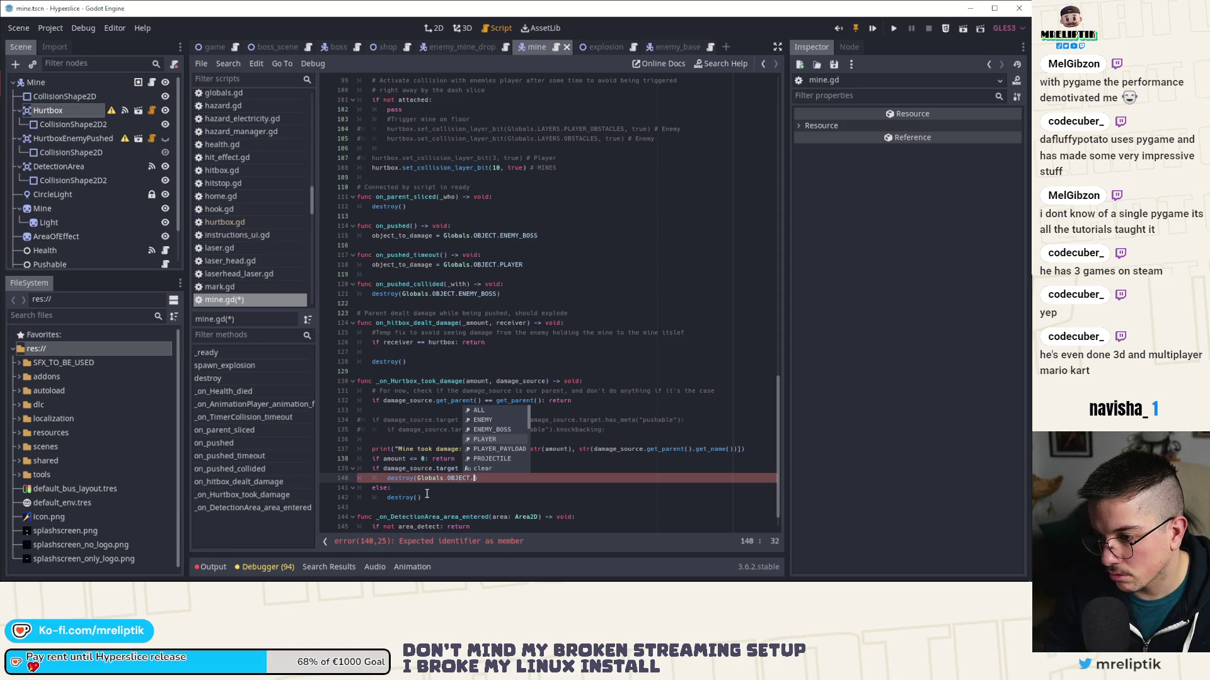
key(Up)
key(Return)
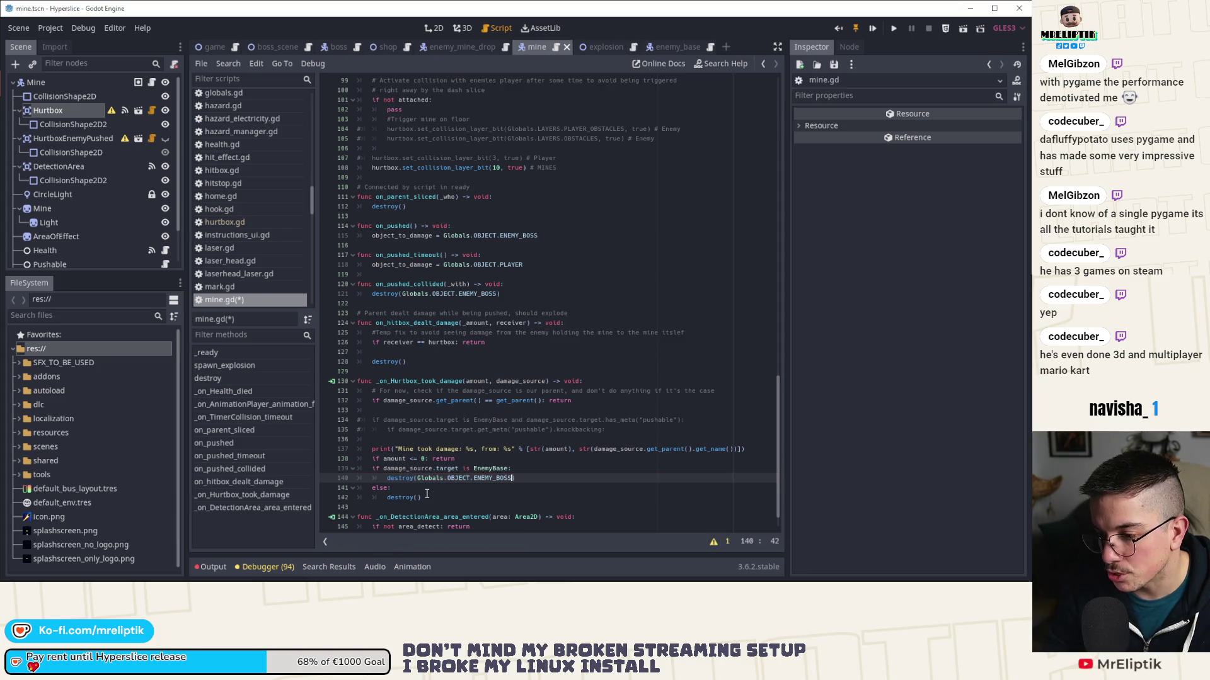
key(ctrl+s)
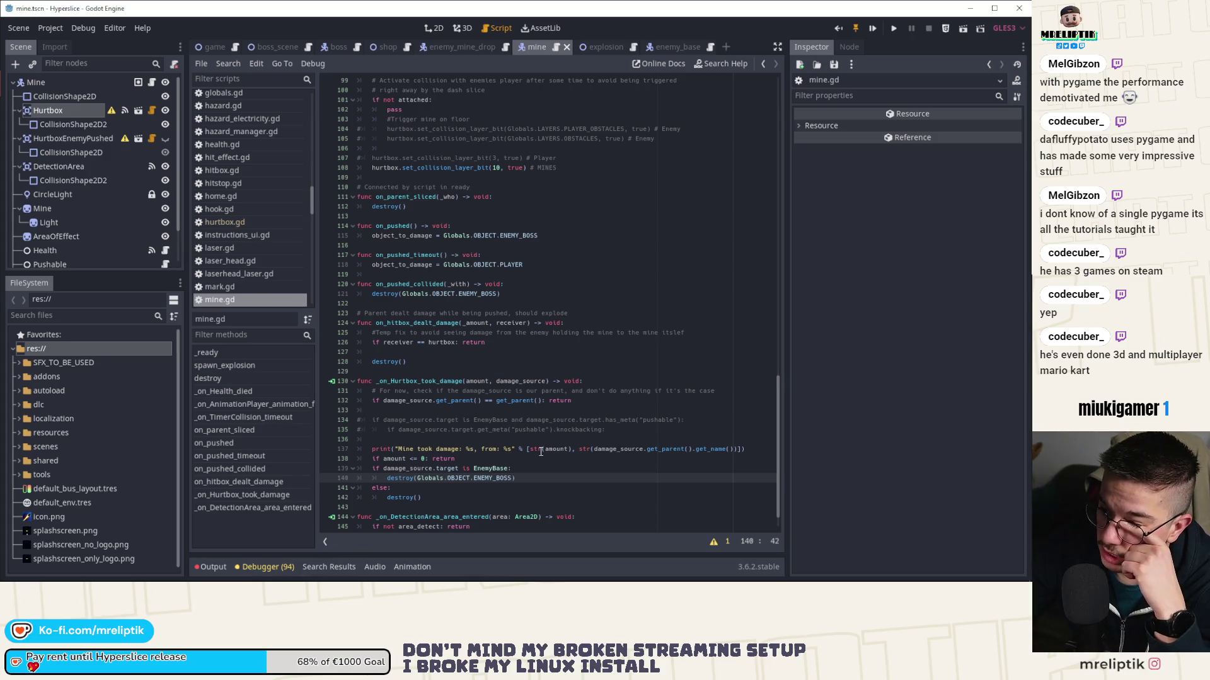
- Run the game briefly with F5, stop it, and switch to the explosion scene
drag(656, 419, 357, 410)
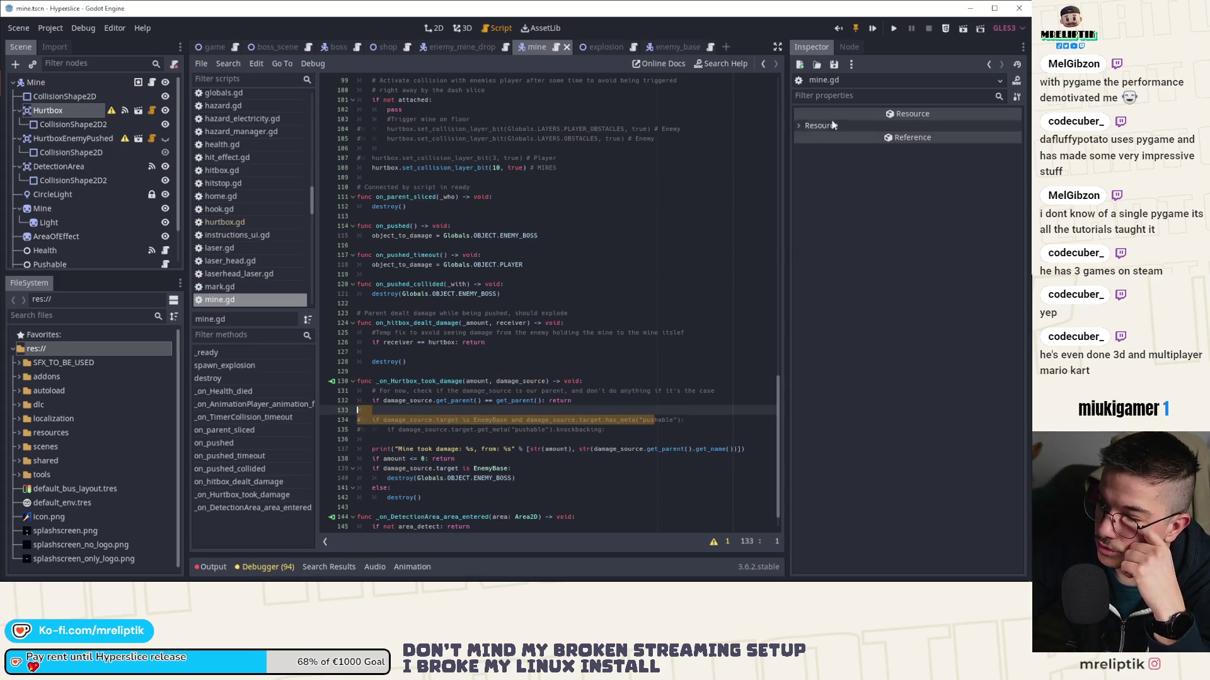
key(F5)
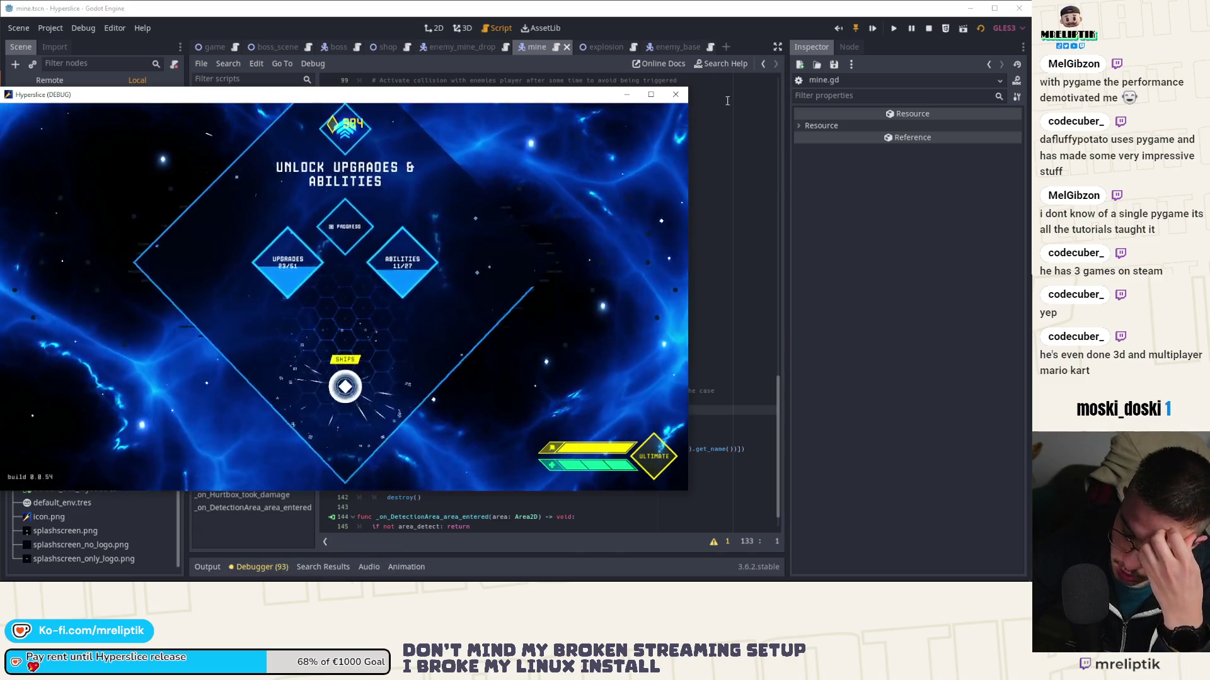
click(928, 29)
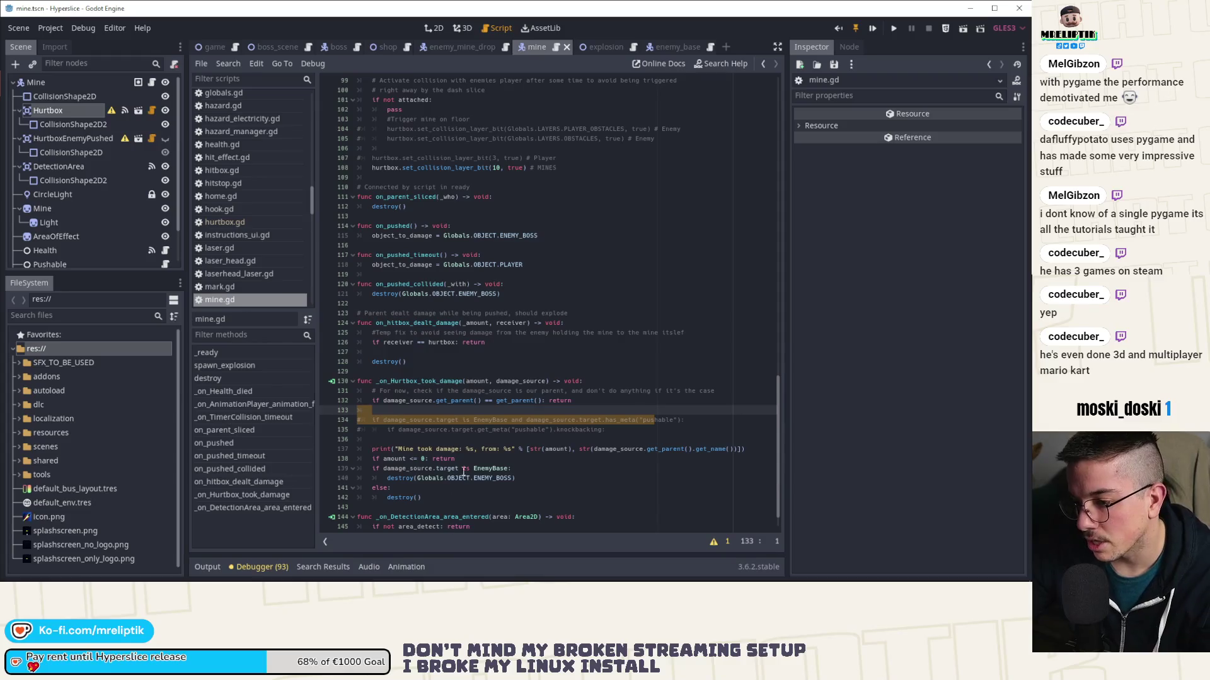
click(413, 479)
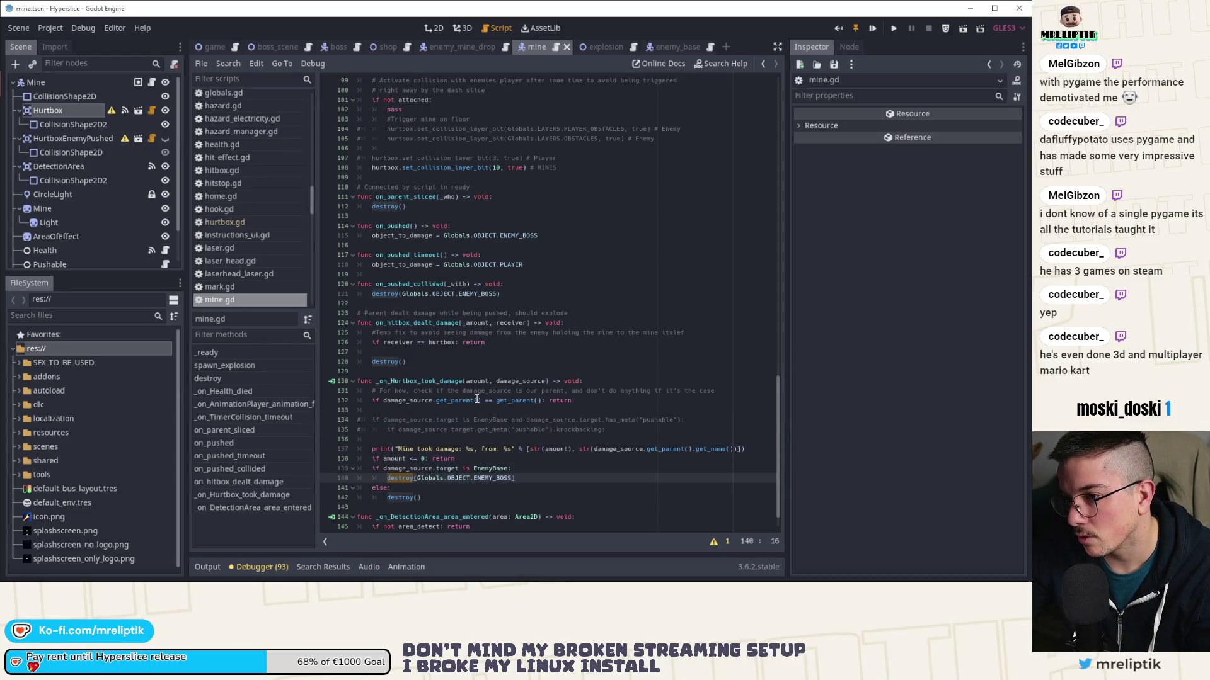
click(595, 47)
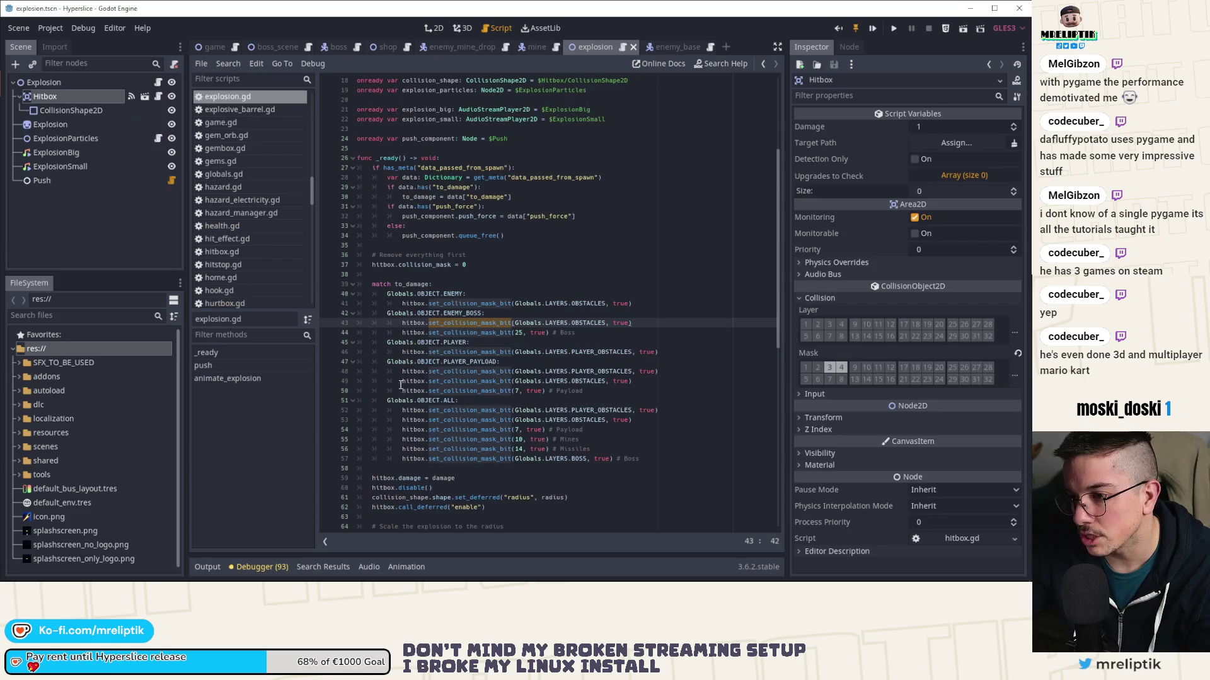
- Duplicate the OBSTACLES mask line and change the copy to LAYERS.PUSHED
click(484, 314)
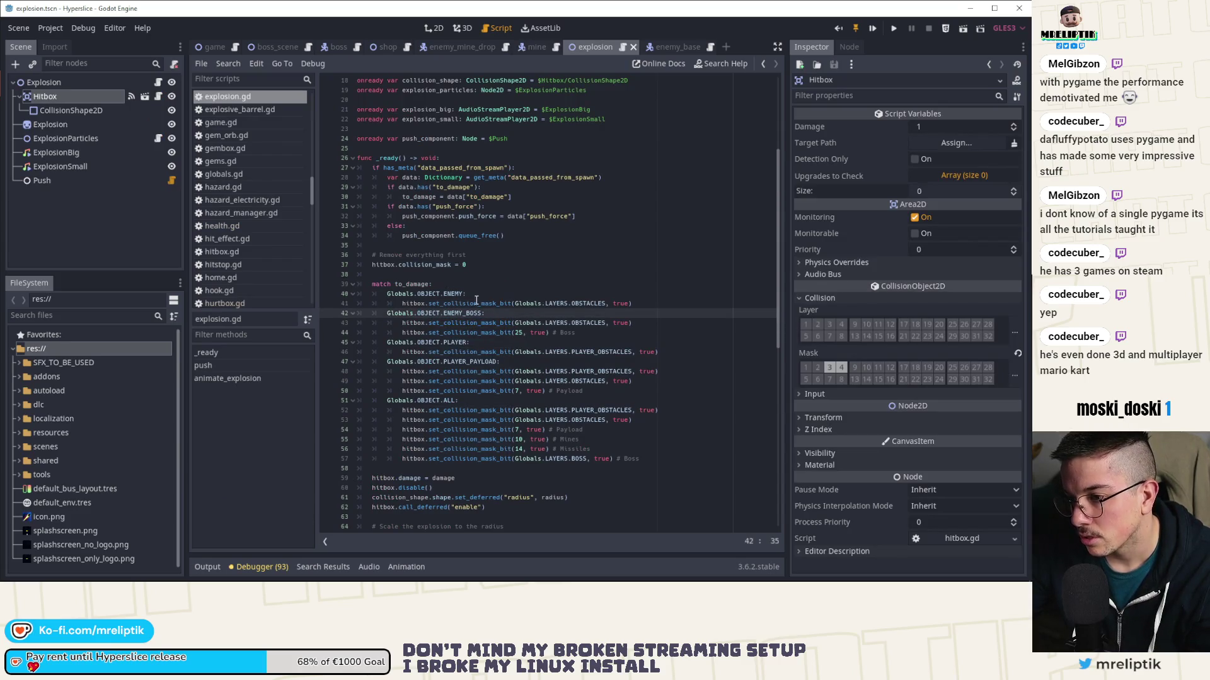
click(633, 304)
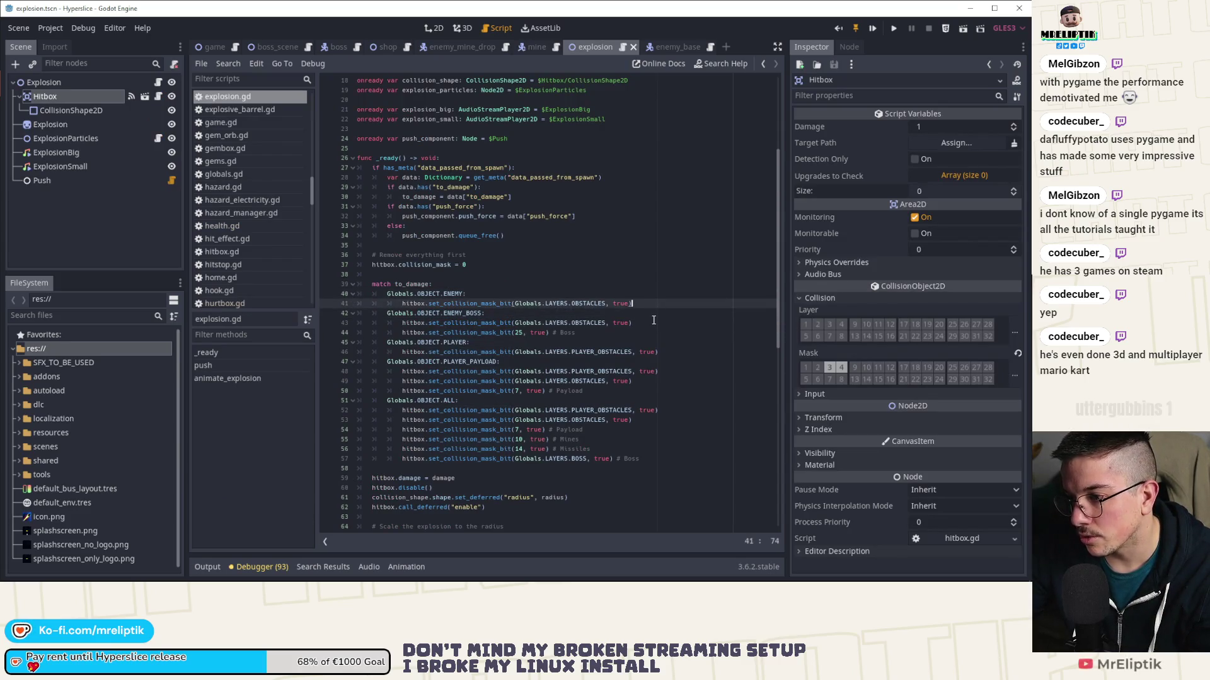
key(ctrl+d)
double_click(596, 313)
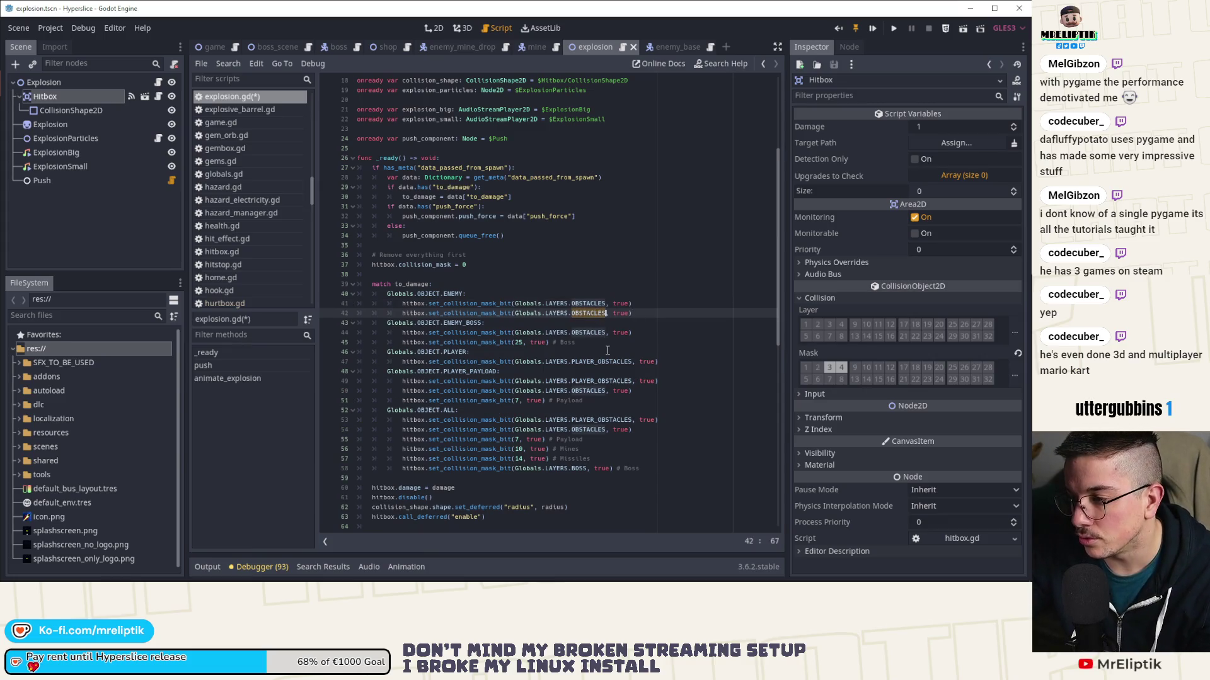
key(BackSpace)
key(ctrl+space)
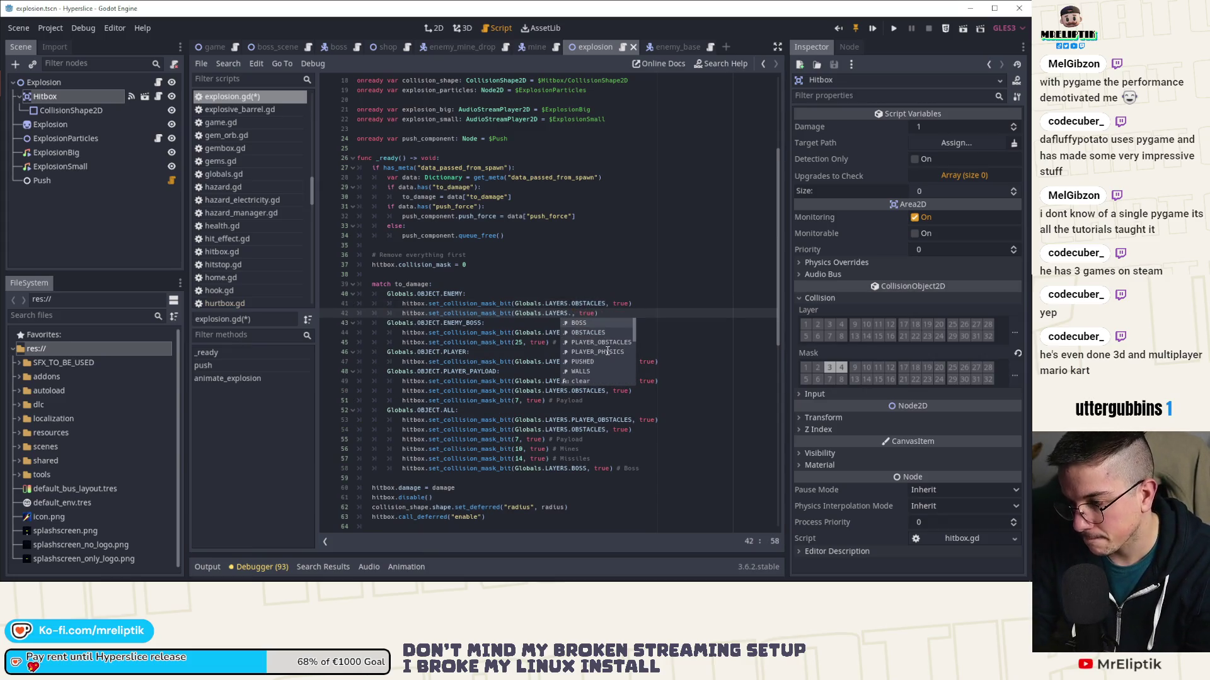
text(PU)
key(Return)
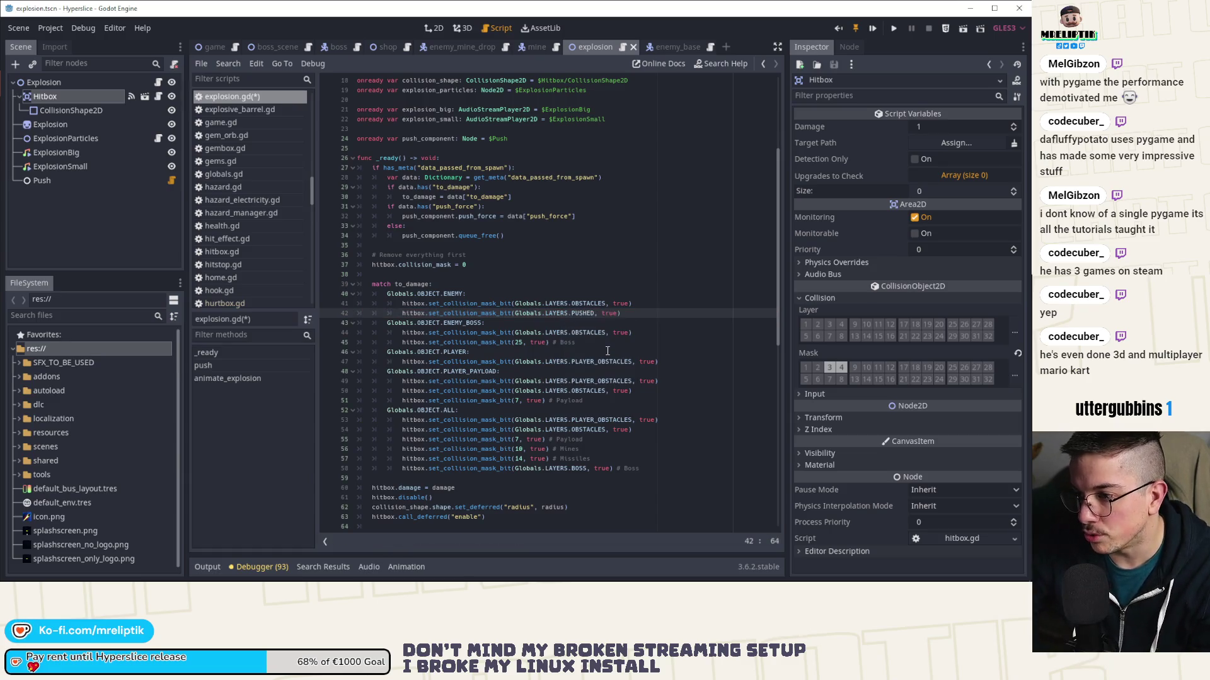
- Copy the PUSHED mask line into the ENEMY_BOSS and ALL blocks and save
key(ctrl+d)
key(alt+Down)
key(alt+Down)
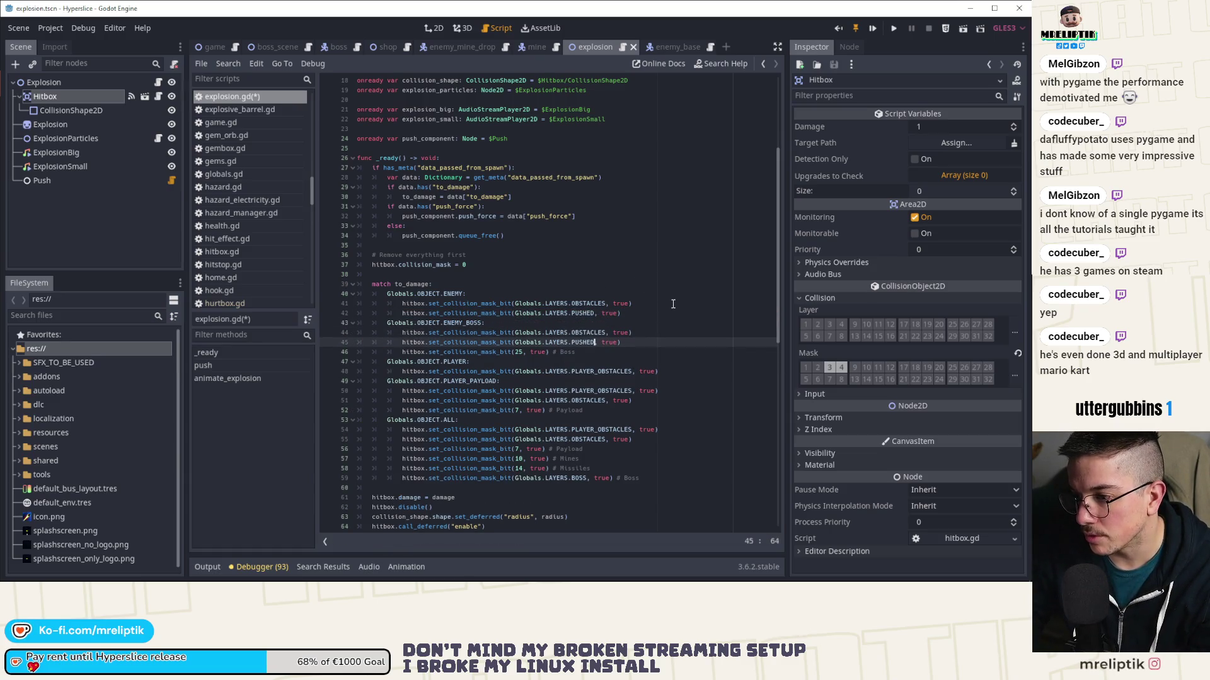
key(ctrl+s)
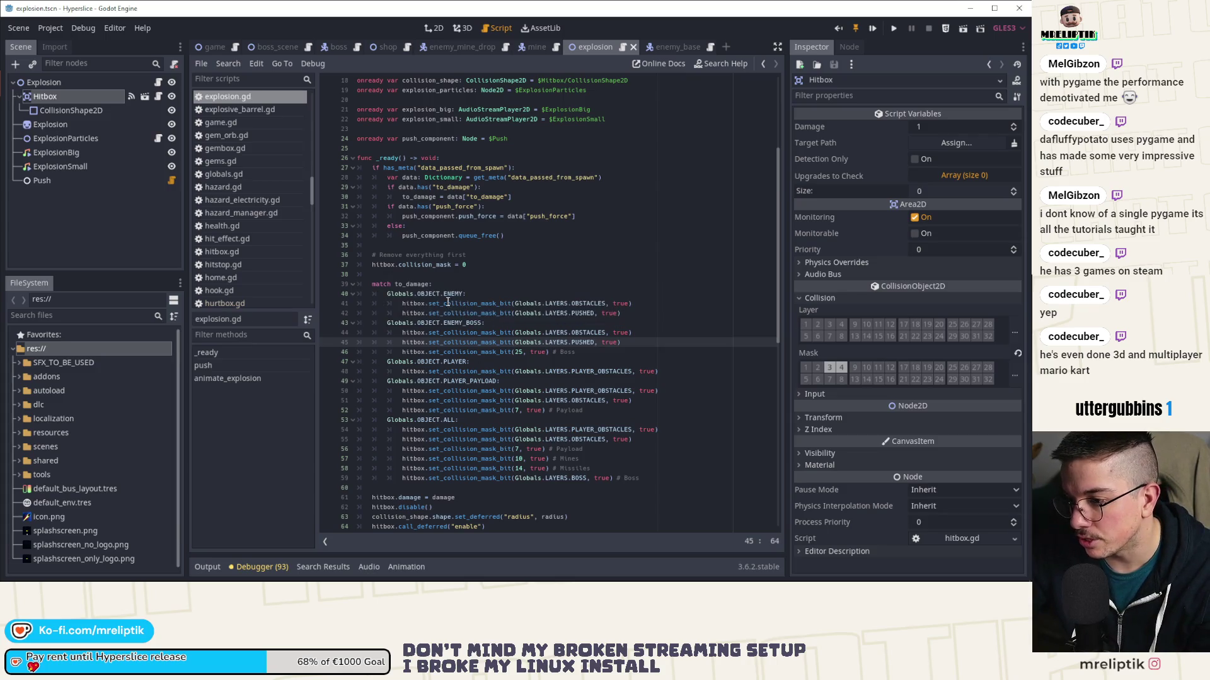
click(630, 344)
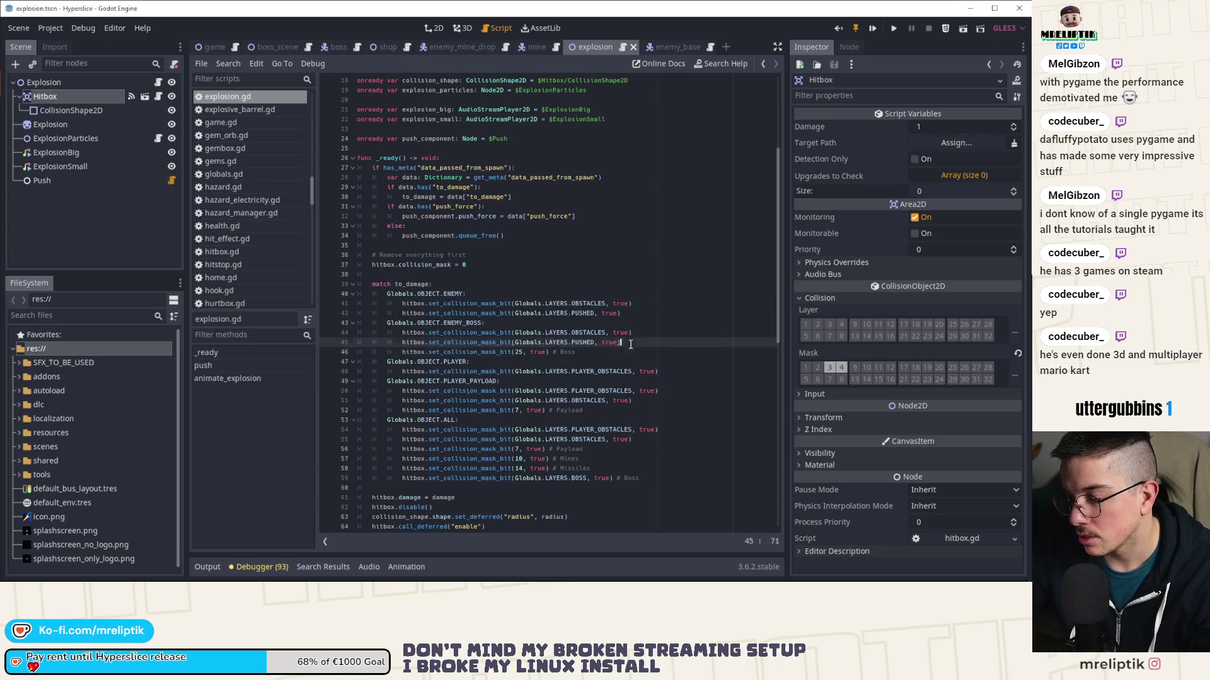
key(ctrl+d)
key(alt+Down)
key(alt+Down)
key(alt+Down)
key(ctrl+s)
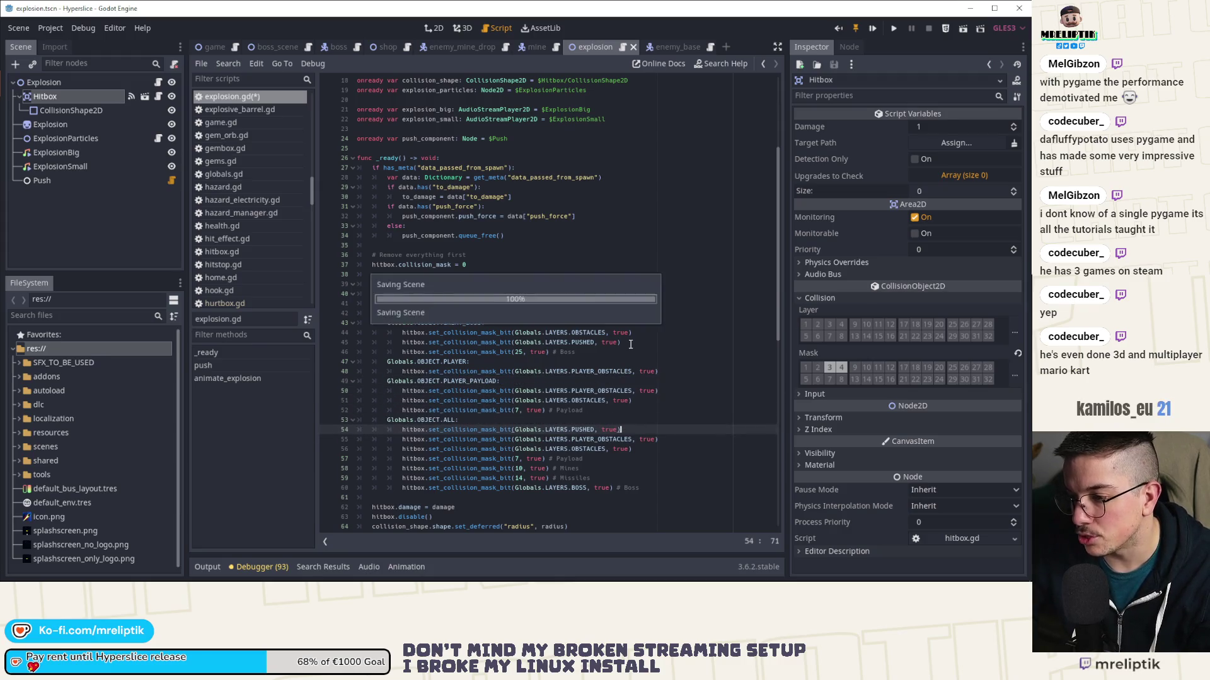
click(584, 343)
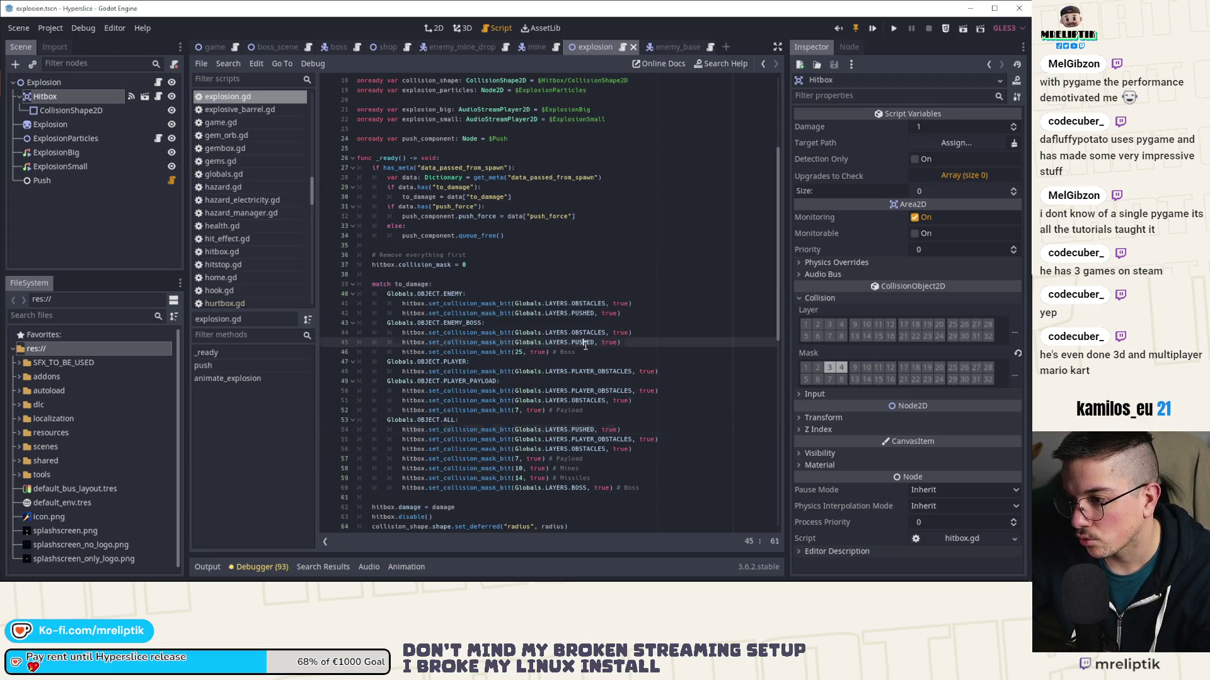
double_click(584, 343)
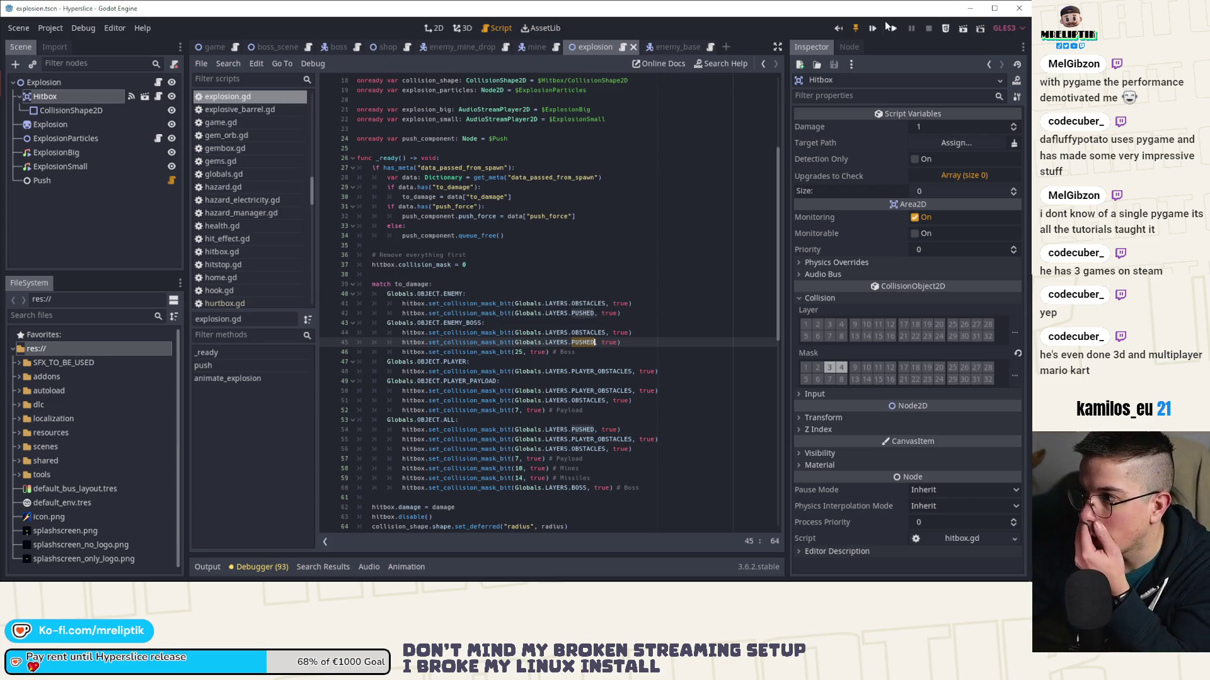
- Launch the game, spawn EnemyMineDrop enemies from the dev console, and clear Wave 0
key(F5)
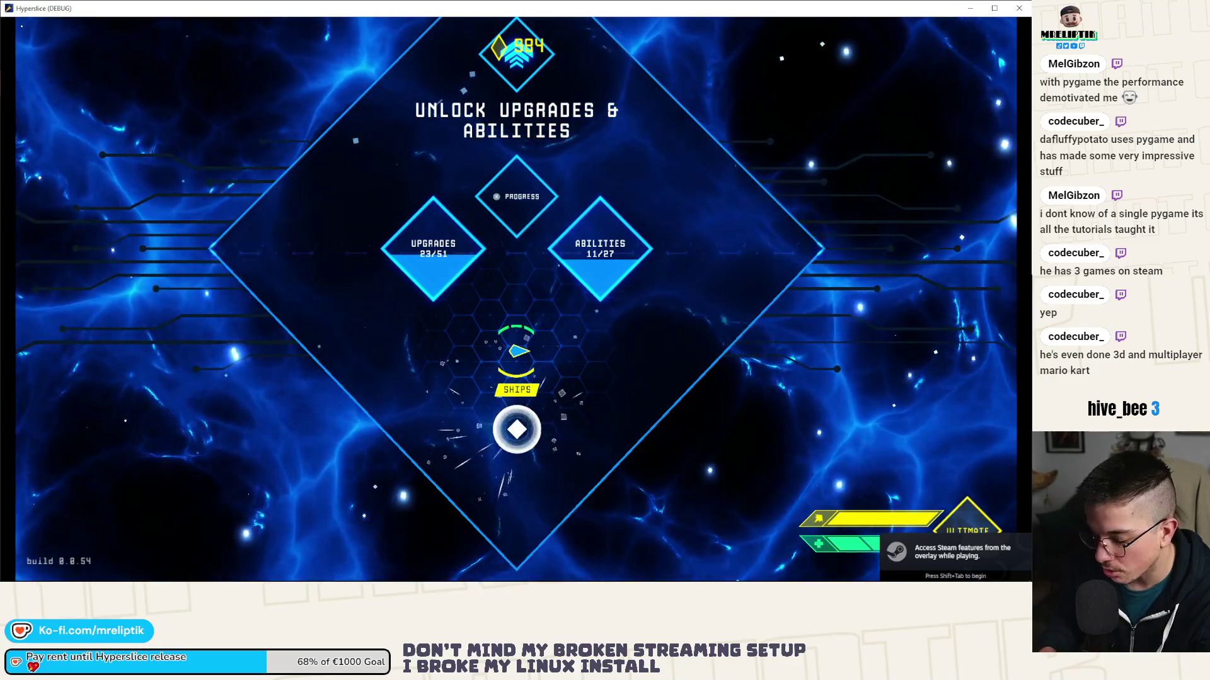
key(Escape)
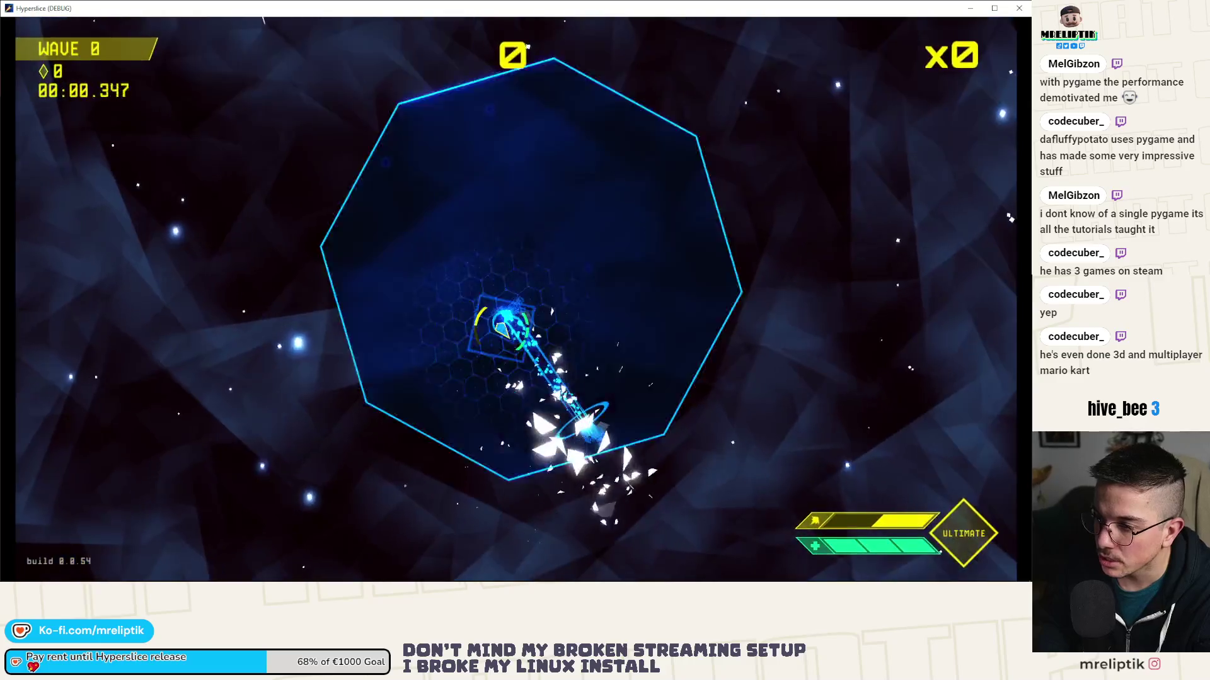
key(grave)
key(Up)
key(Return)
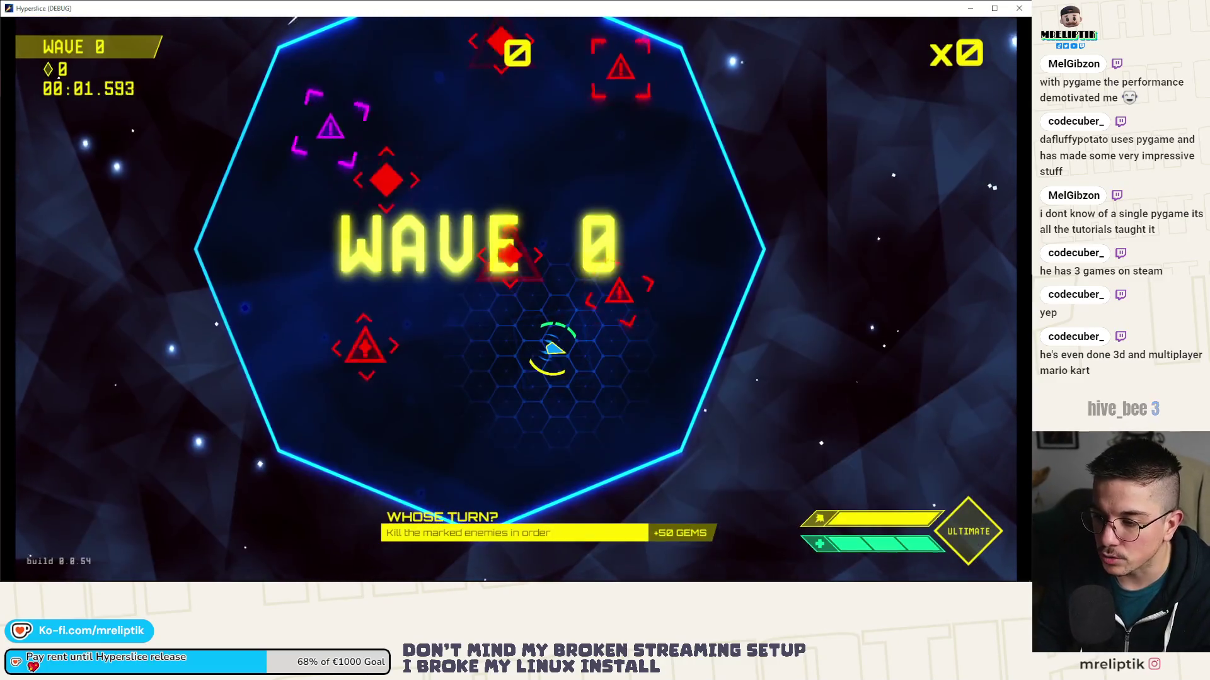
key(space)
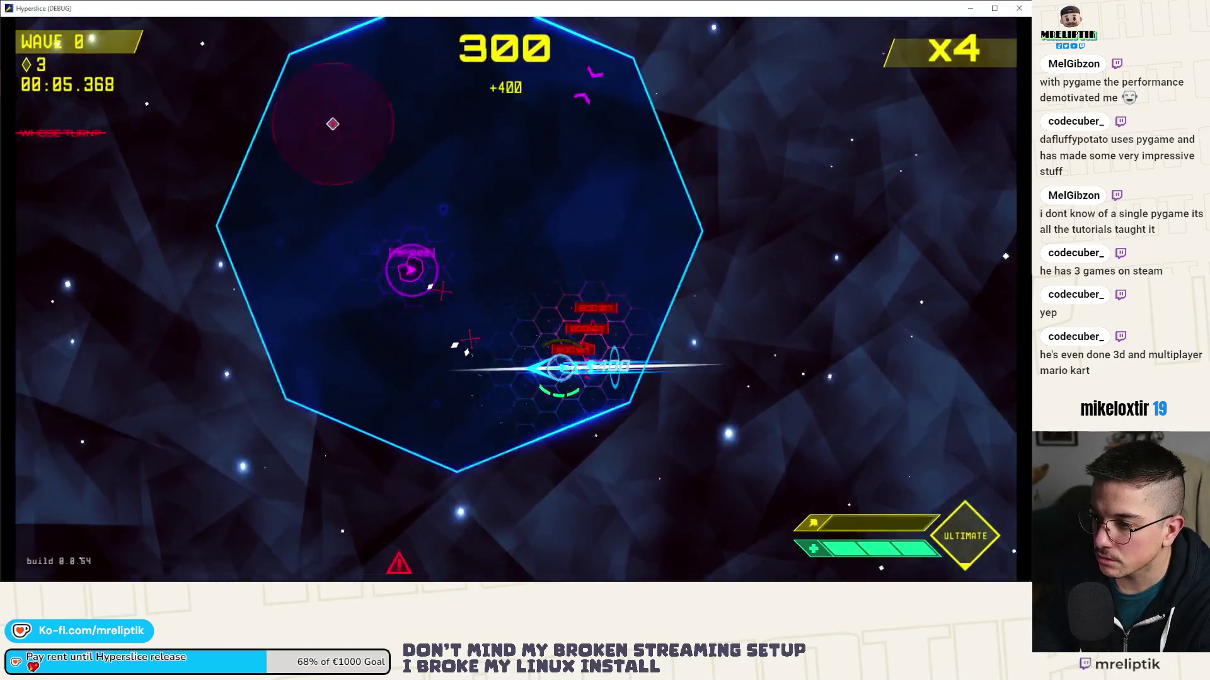
key(space)
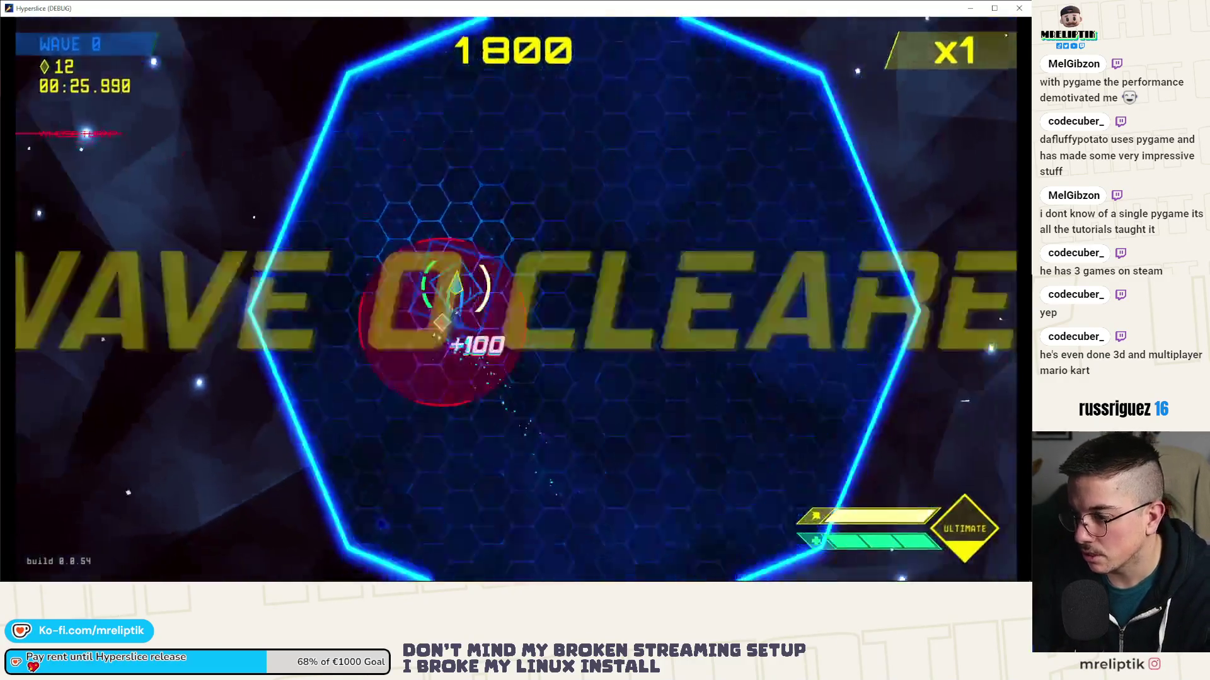
- Rerun the spawn command from the console, play into Wave 1 at score 1200, then pause
key(grave)
key(Up)
key(Return)
key(grave)
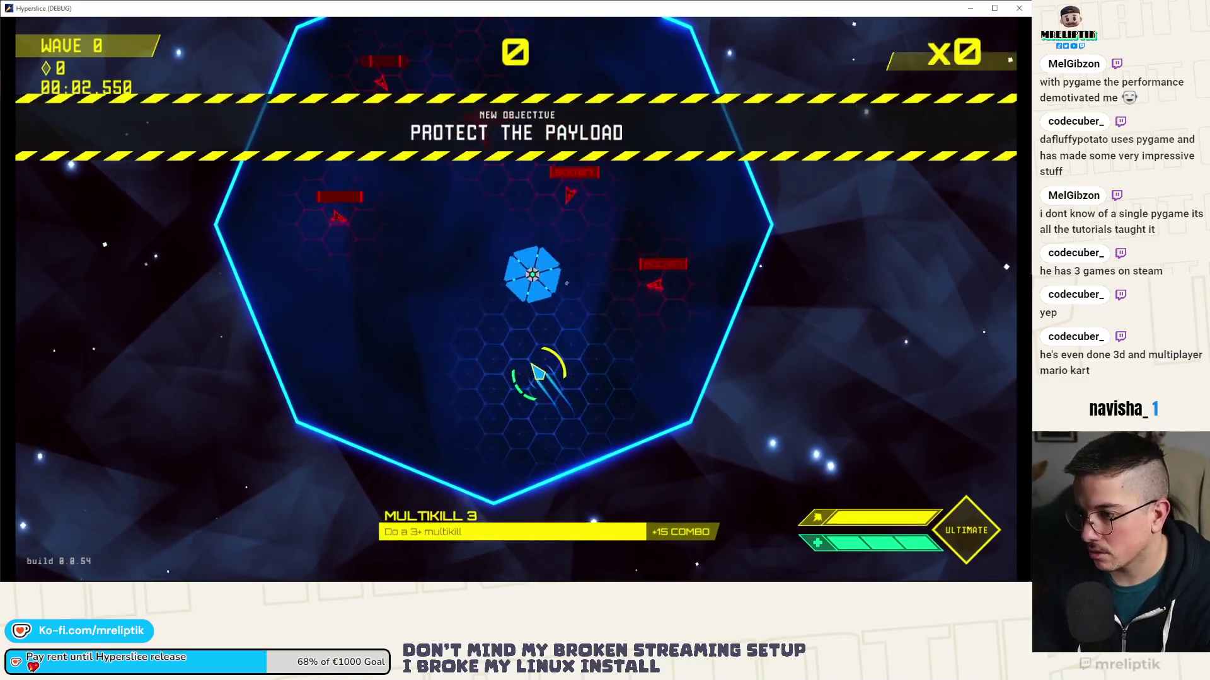
key(grave)
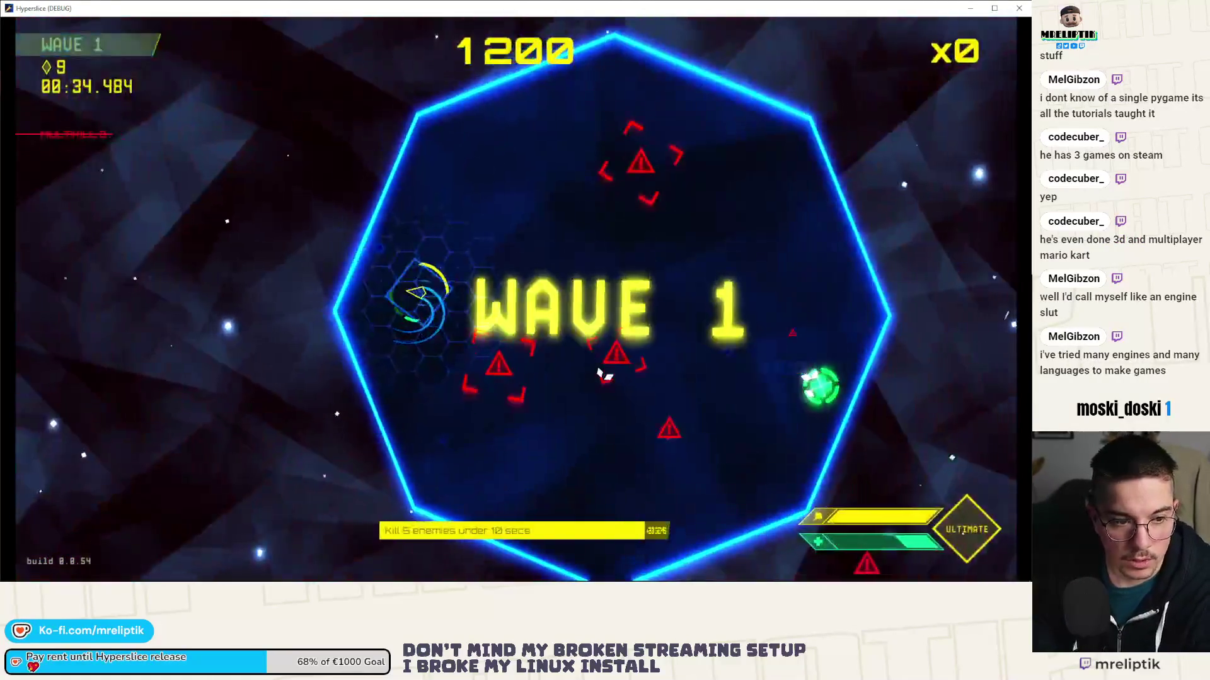
key(Escape)
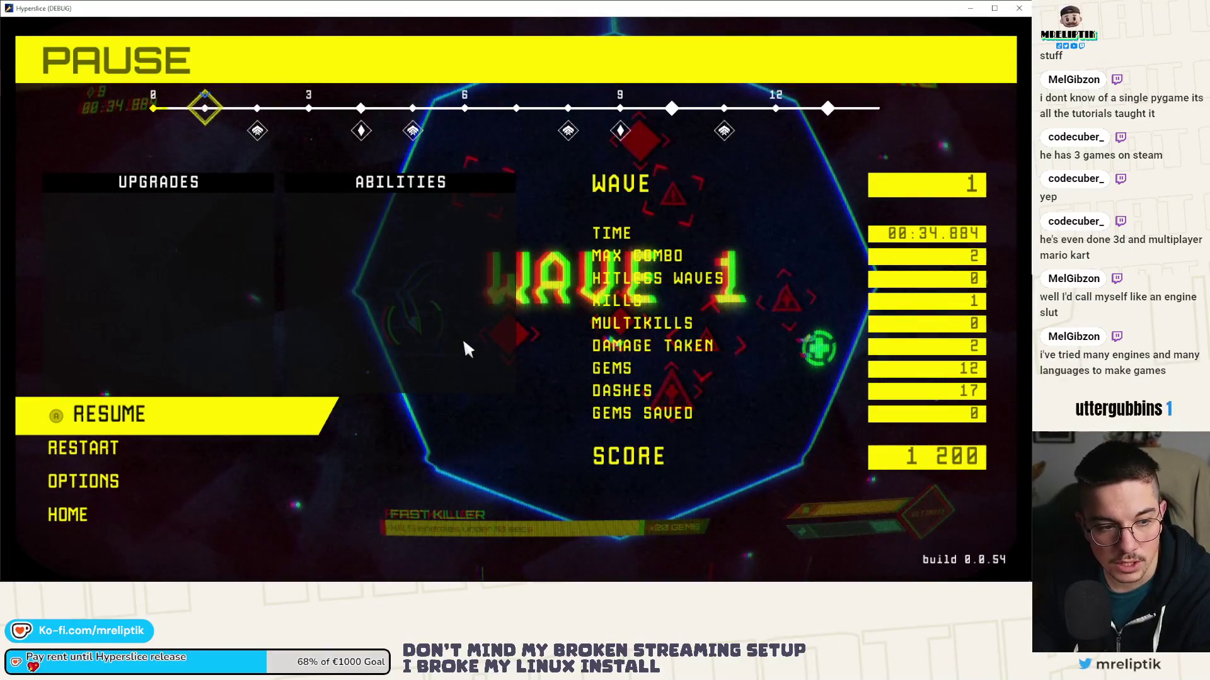
- Spawn extra enemies and a mine-drop enemy via the console, reach Wave 3, then pause
key(Escape)
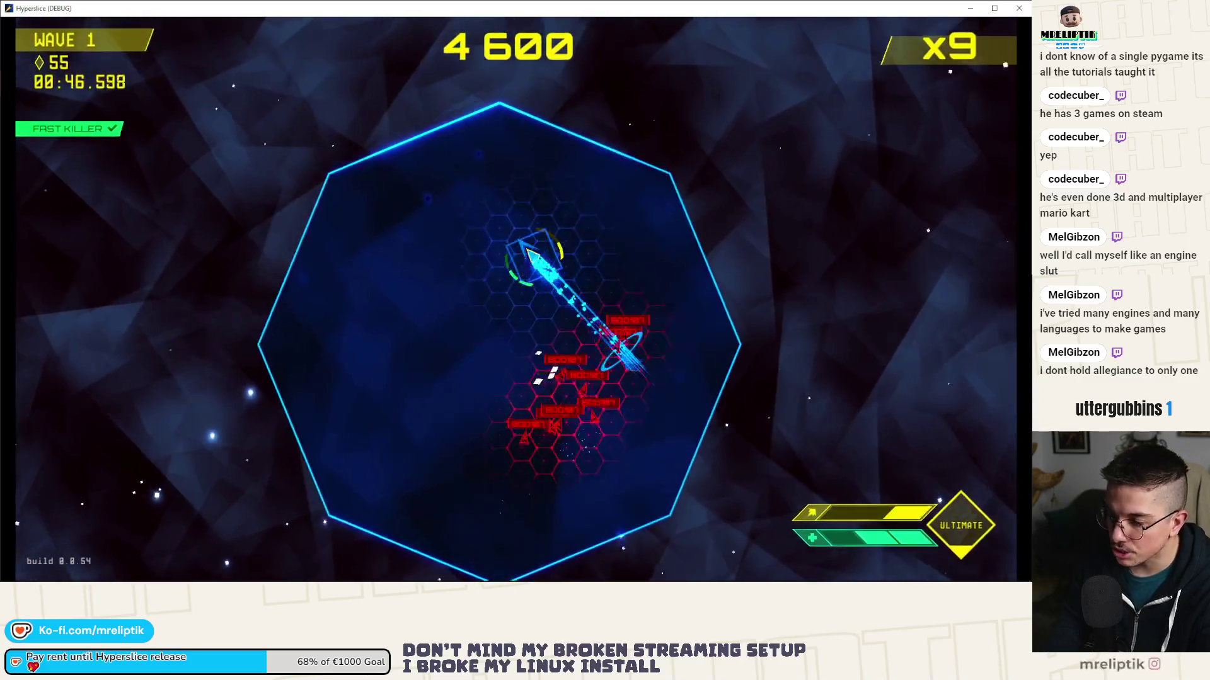
key(grave)
key(Up)
key(Return)
key(grave)
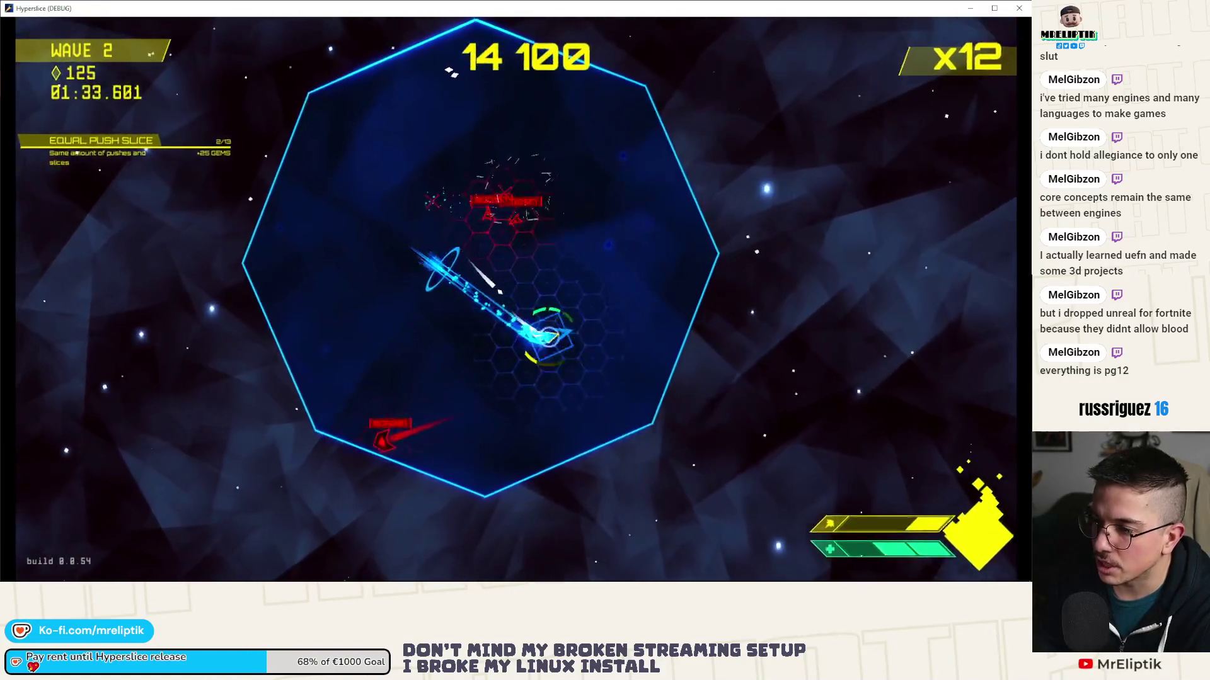
key(Return)
key(Escape)
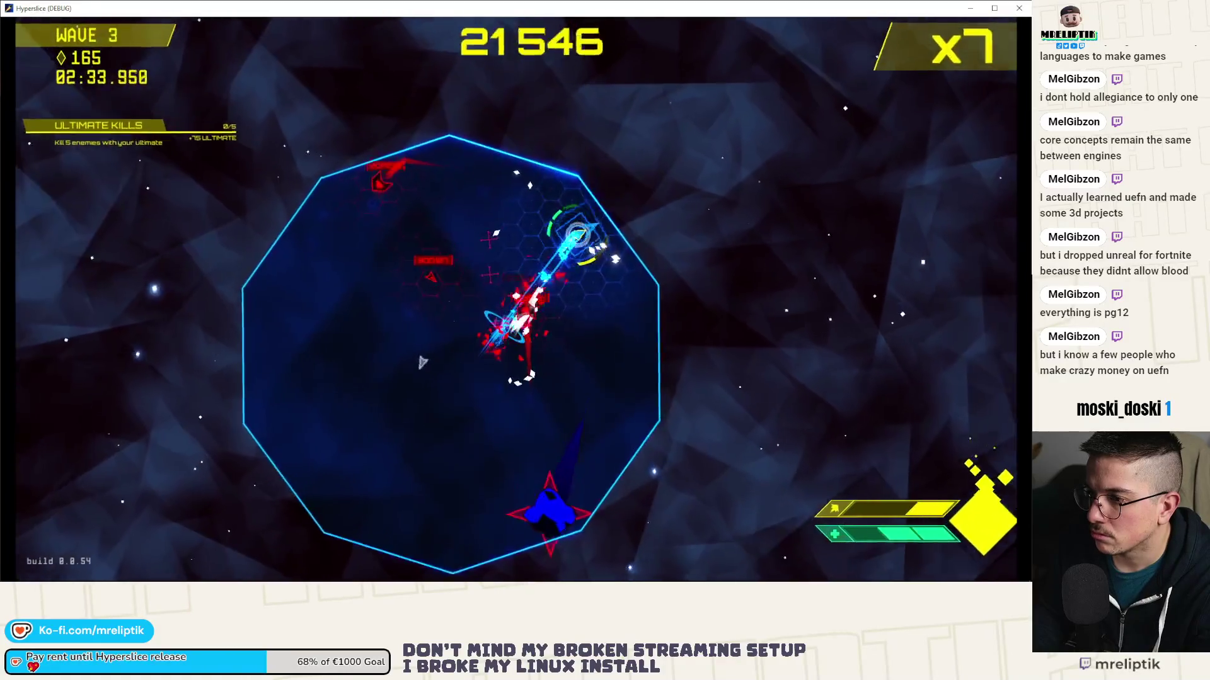
key(Escape)
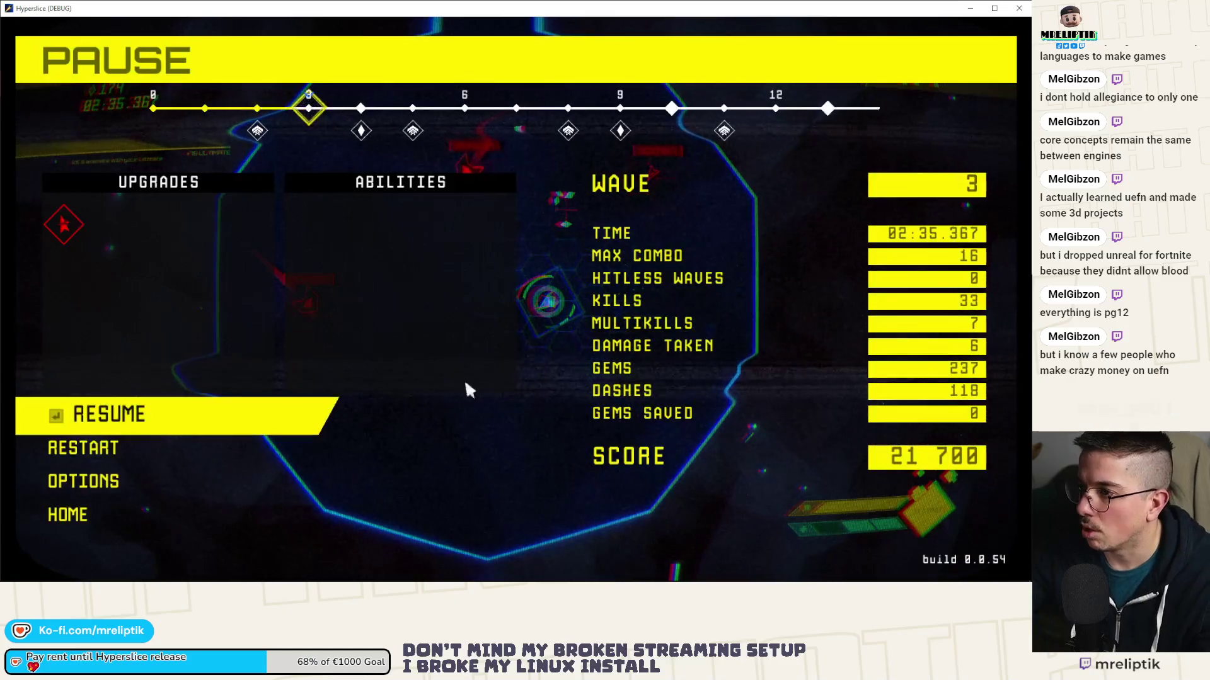
- Close the game and select HurtboxPushed's CollisionShape2D in enemy_mine_drop's 2D view
click(1018, 8)
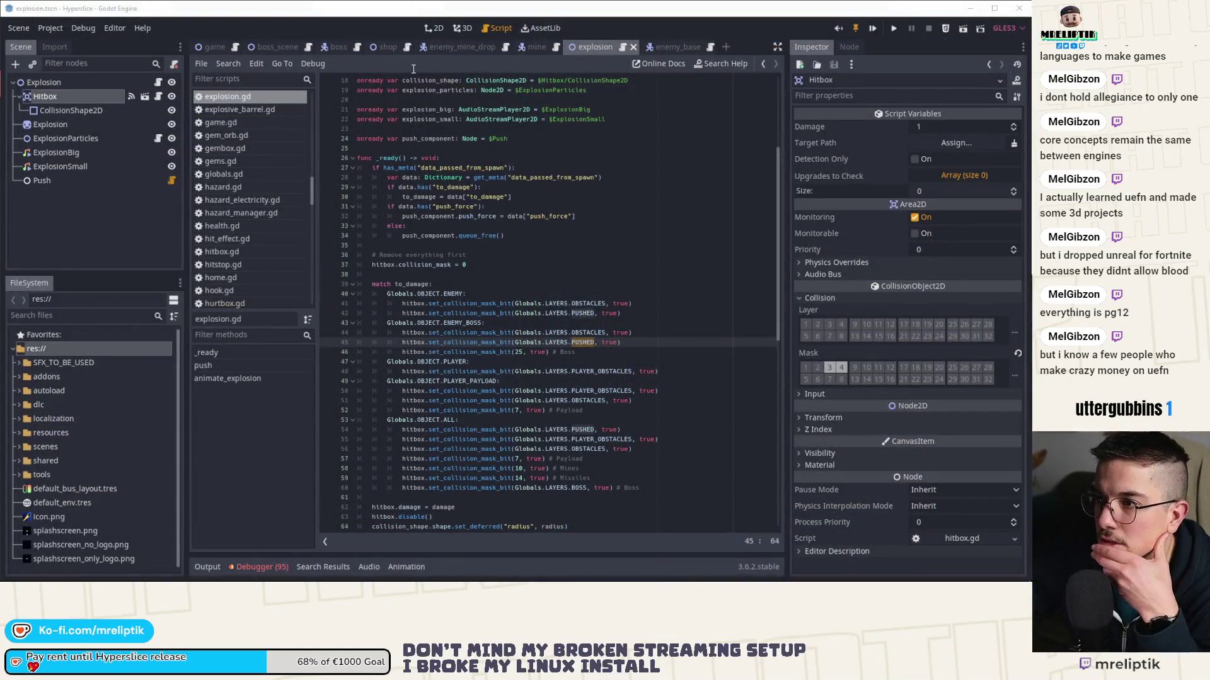
click(489, 48)
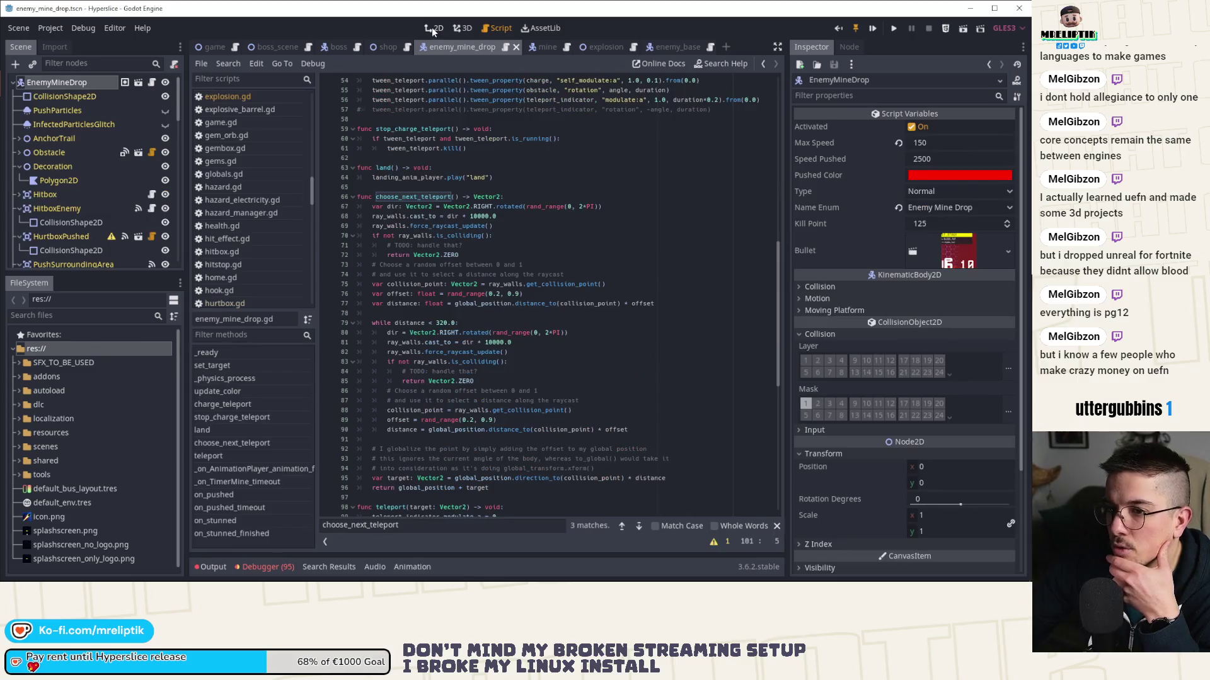
click(432, 28)
click(72, 203)
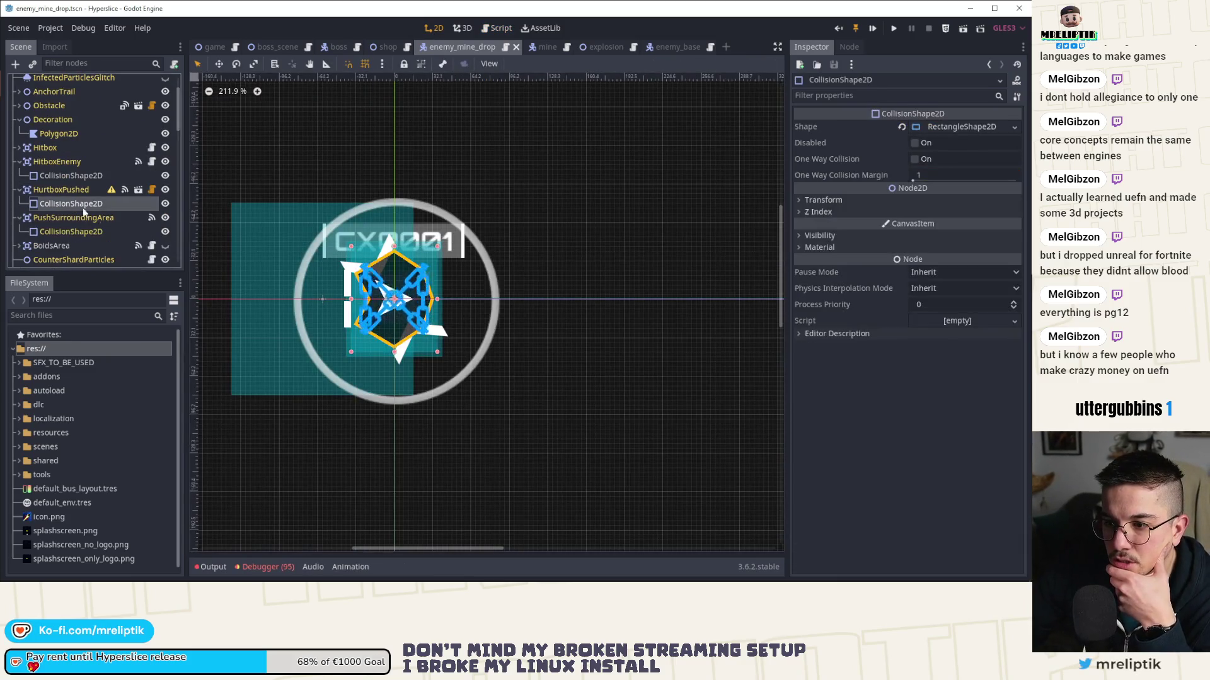
scroll(441, 299, up, 1)
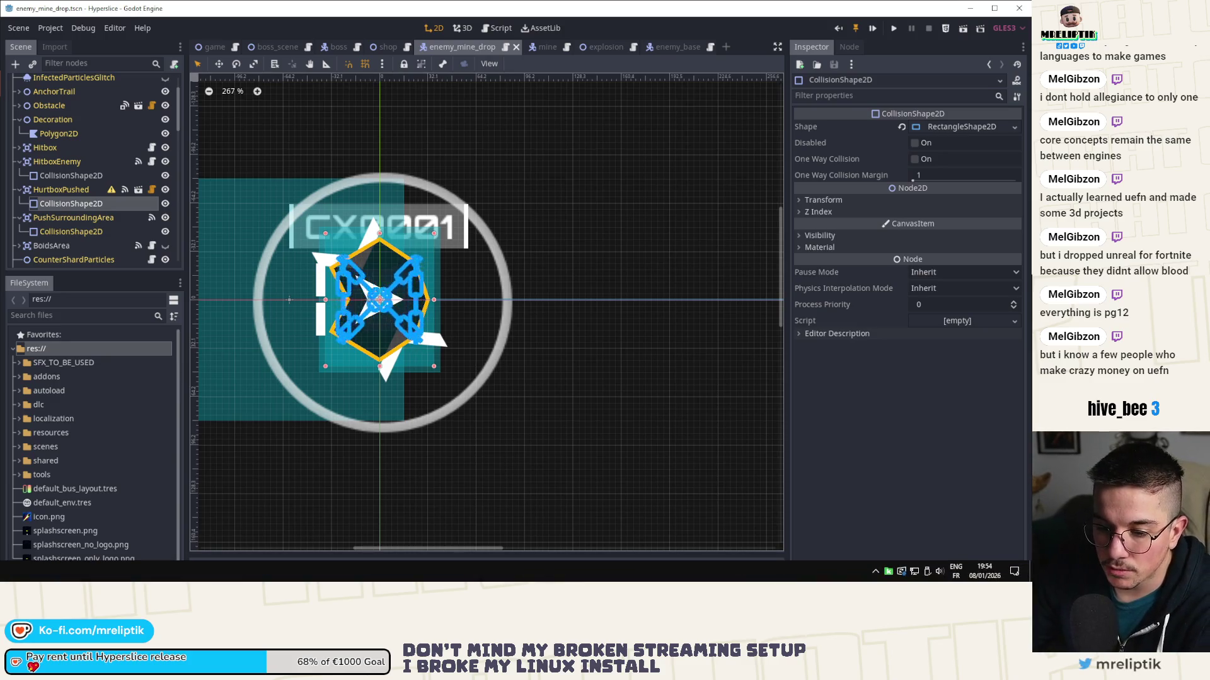
click(52, 570)
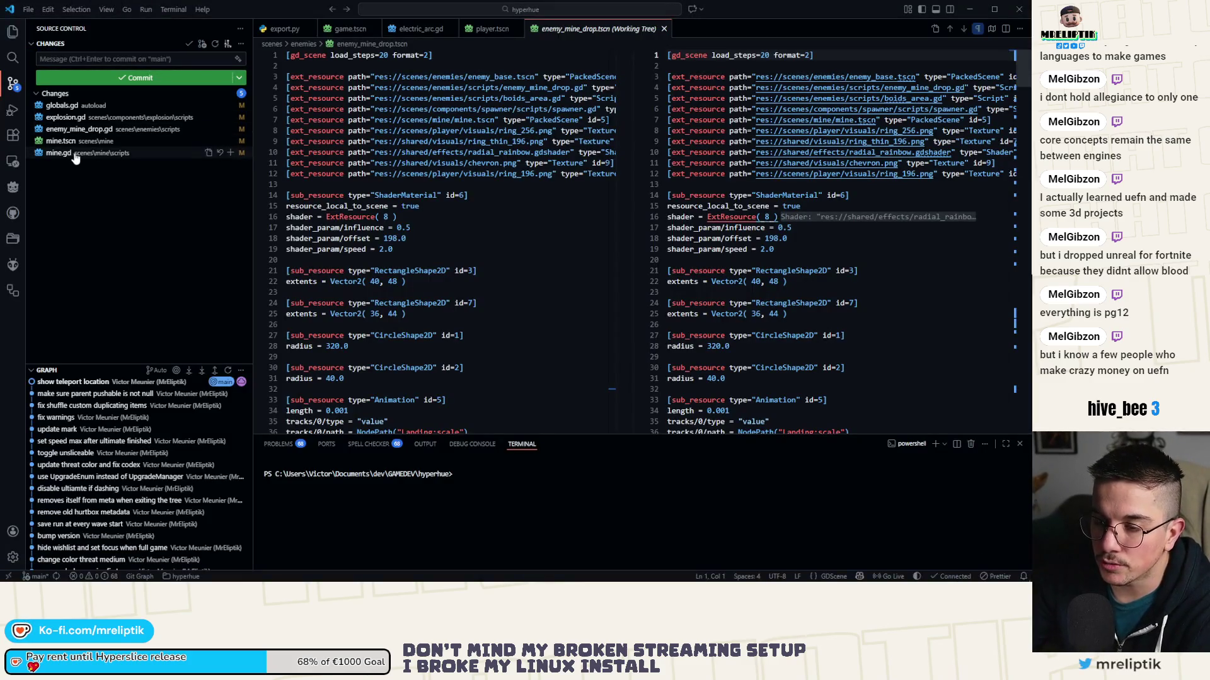
- Review the diffs of mine.gd, globals.gd, explosion.gd, enemy_mine_drop.gd and mine.tscn
click(74, 153)
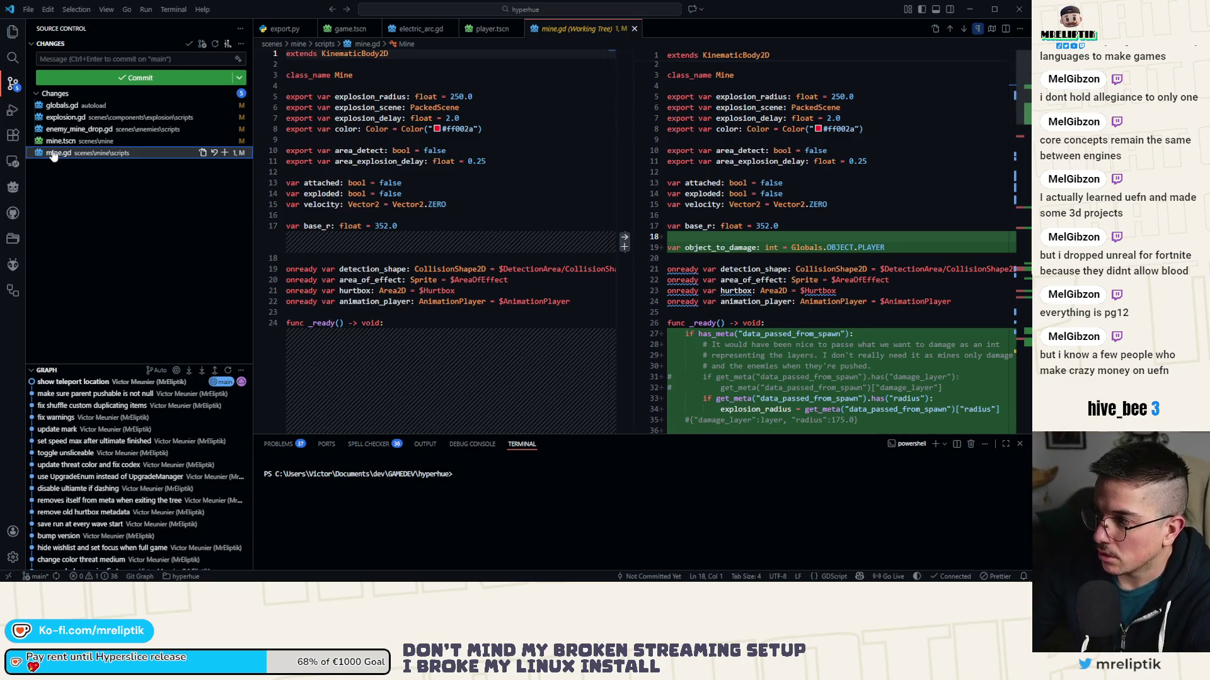
scroll(887, 303, down, 5)
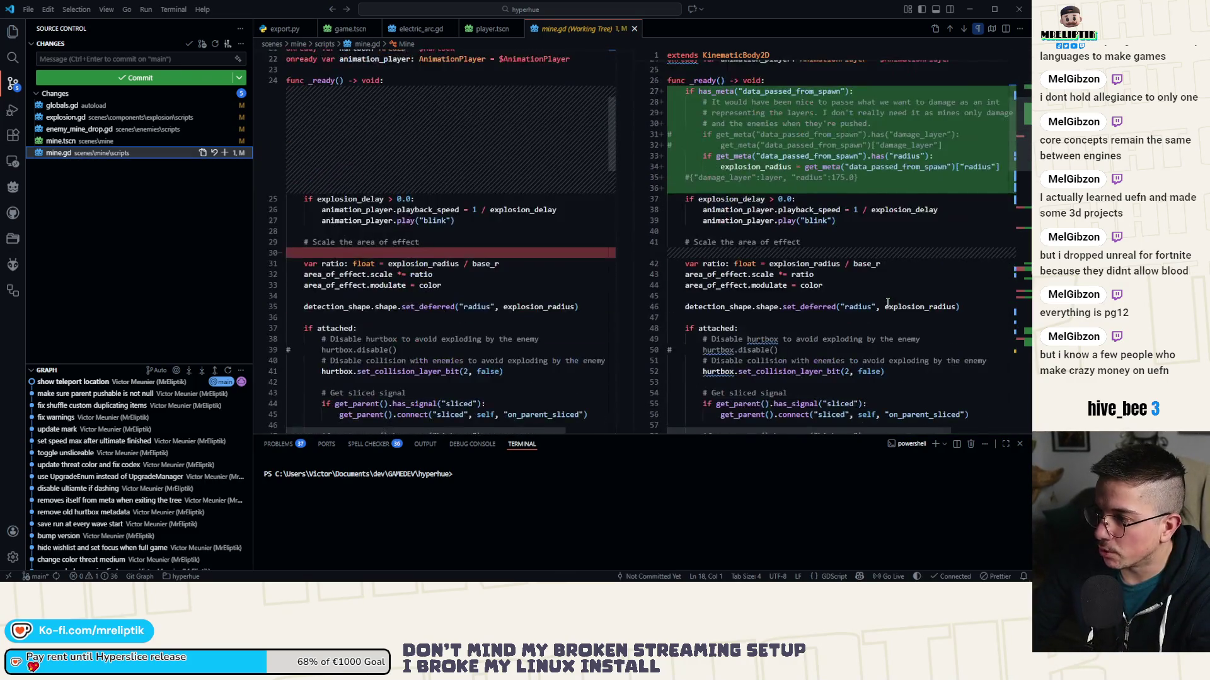
scroll(887, 303, up, 5)
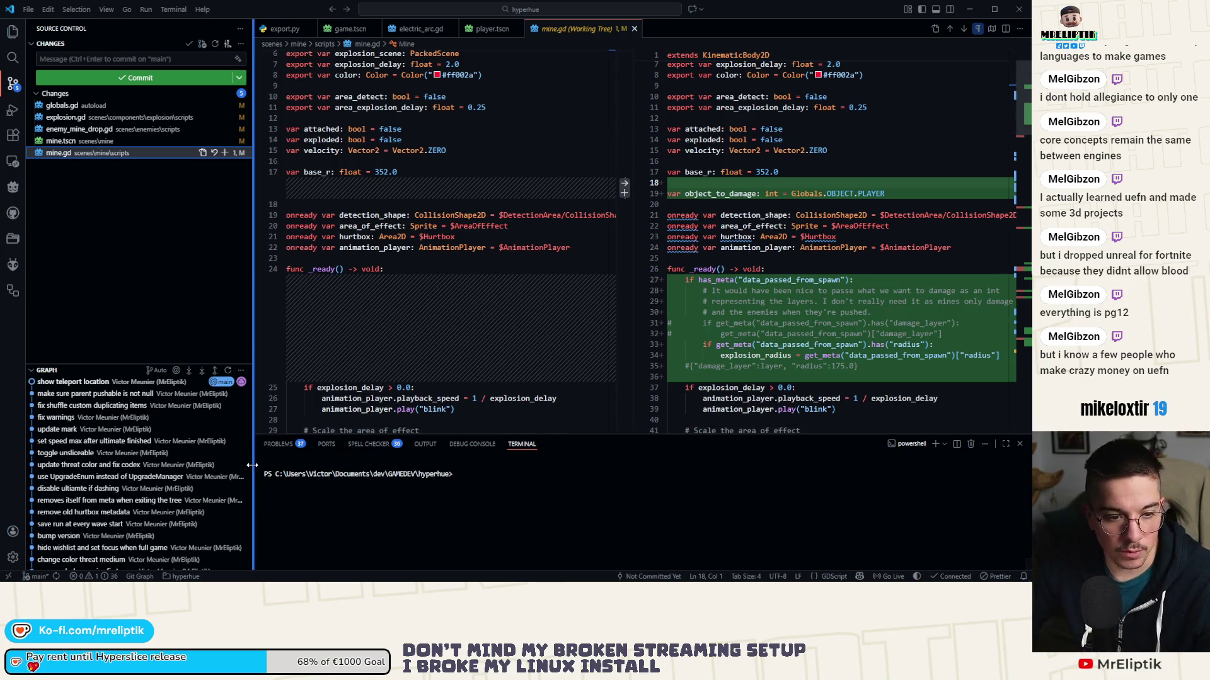
click(67, 105)
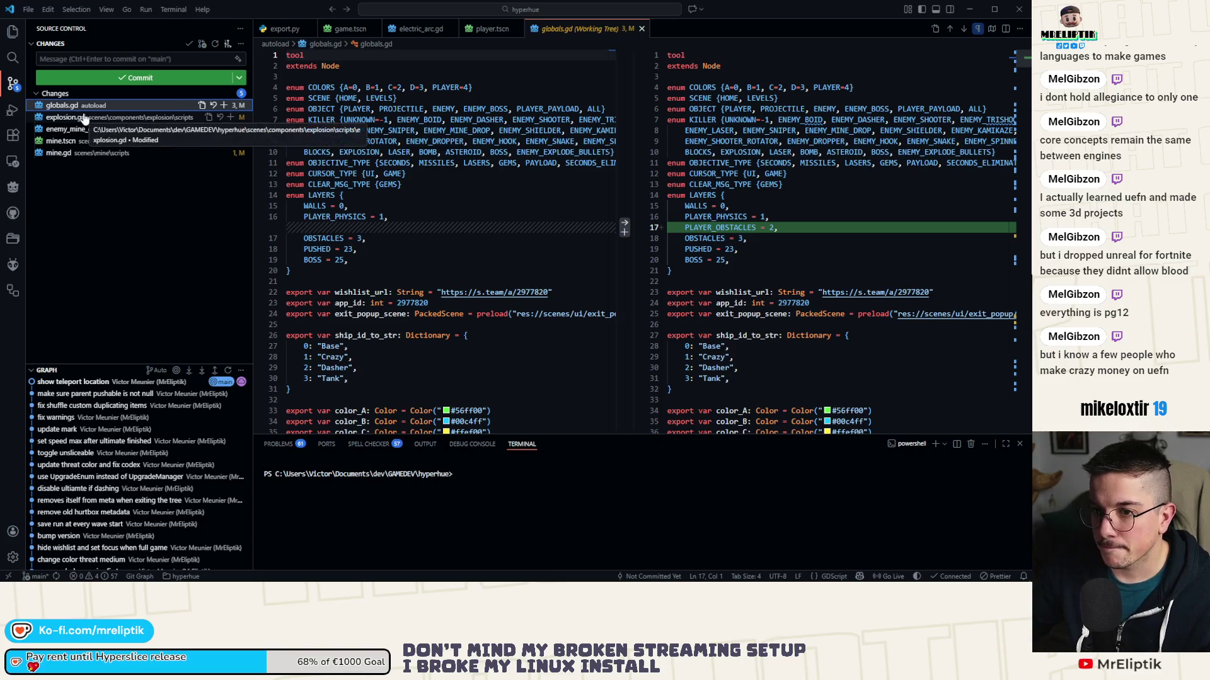
click(70, 118)
click(80, 129)
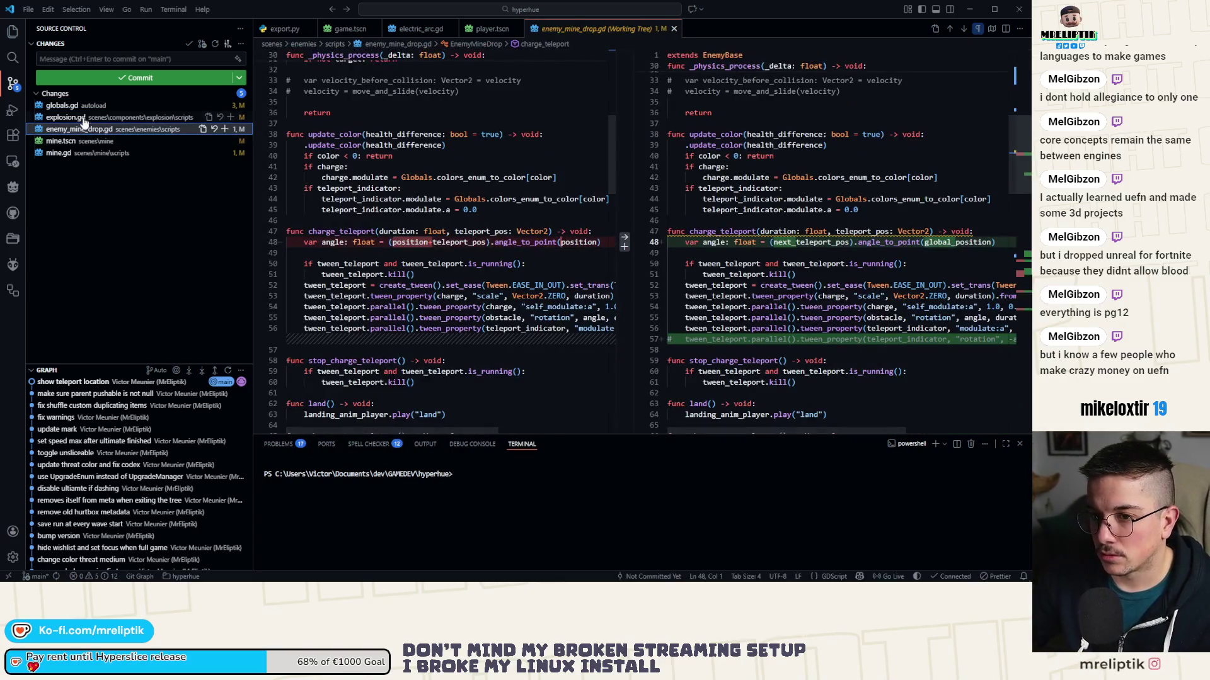
click(76, 141)
click(51, 153)
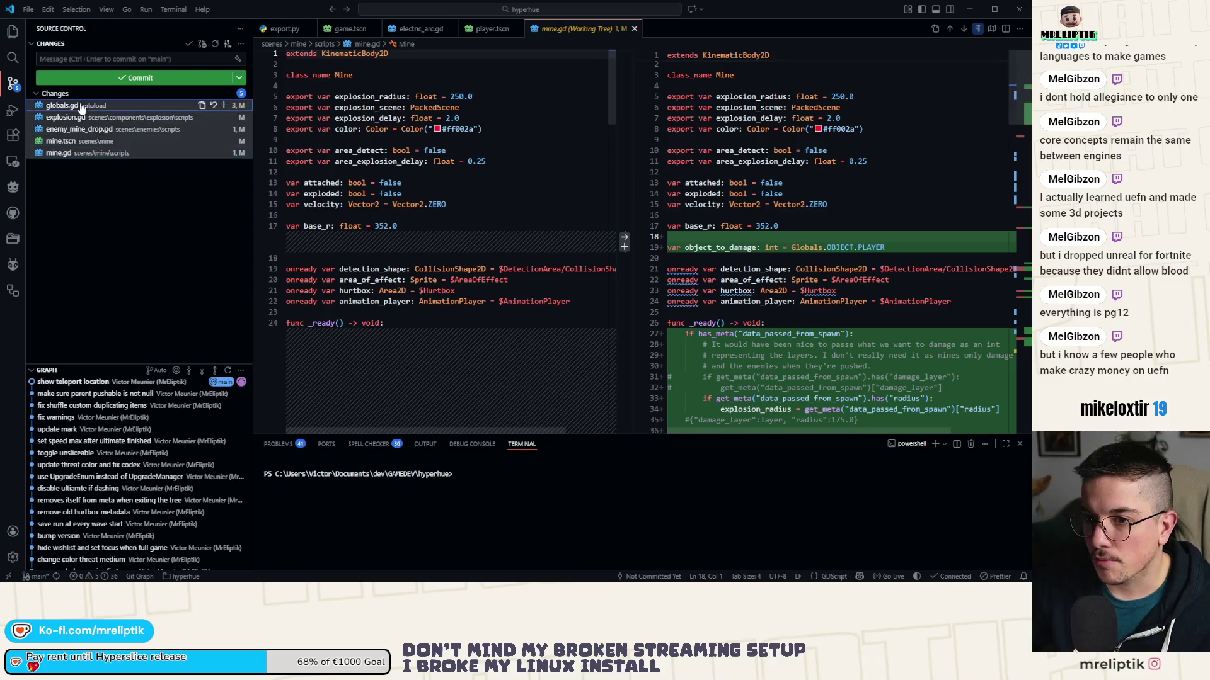
- Stage all five changed files and begin the commit message 'fix mine behavior and finish enemy mine drop'
click(225, 93)
click(118, 60)
text(fi)
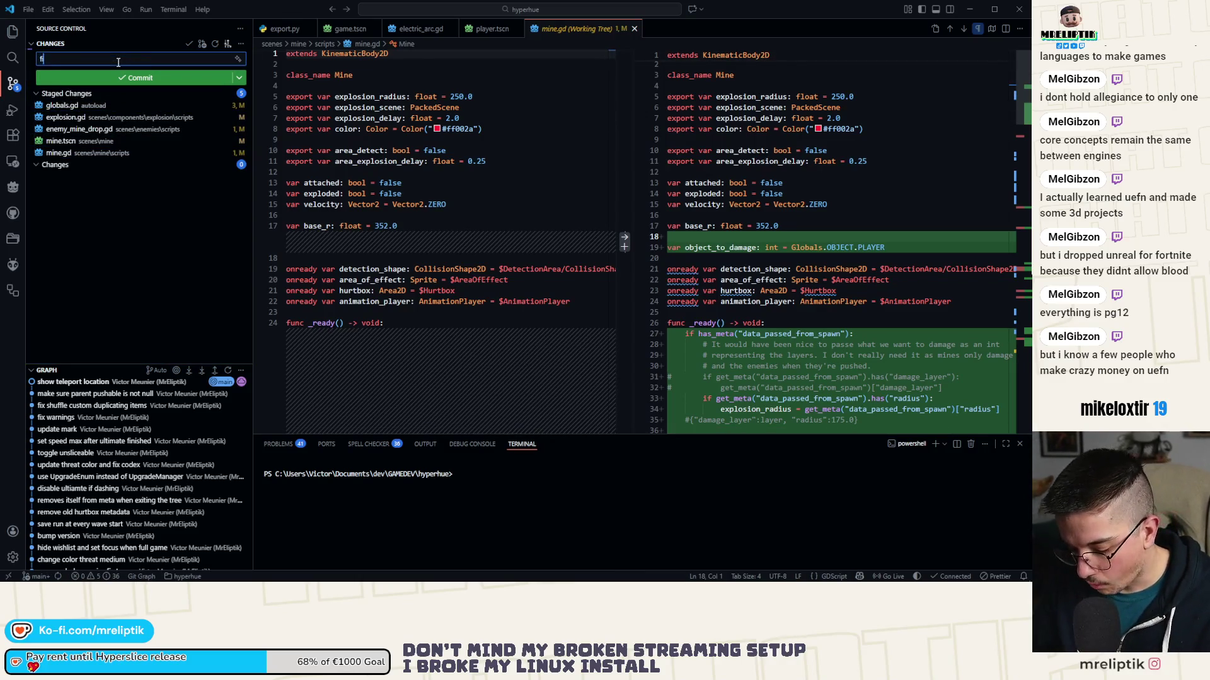
text(x mine behavior and finish enemy)
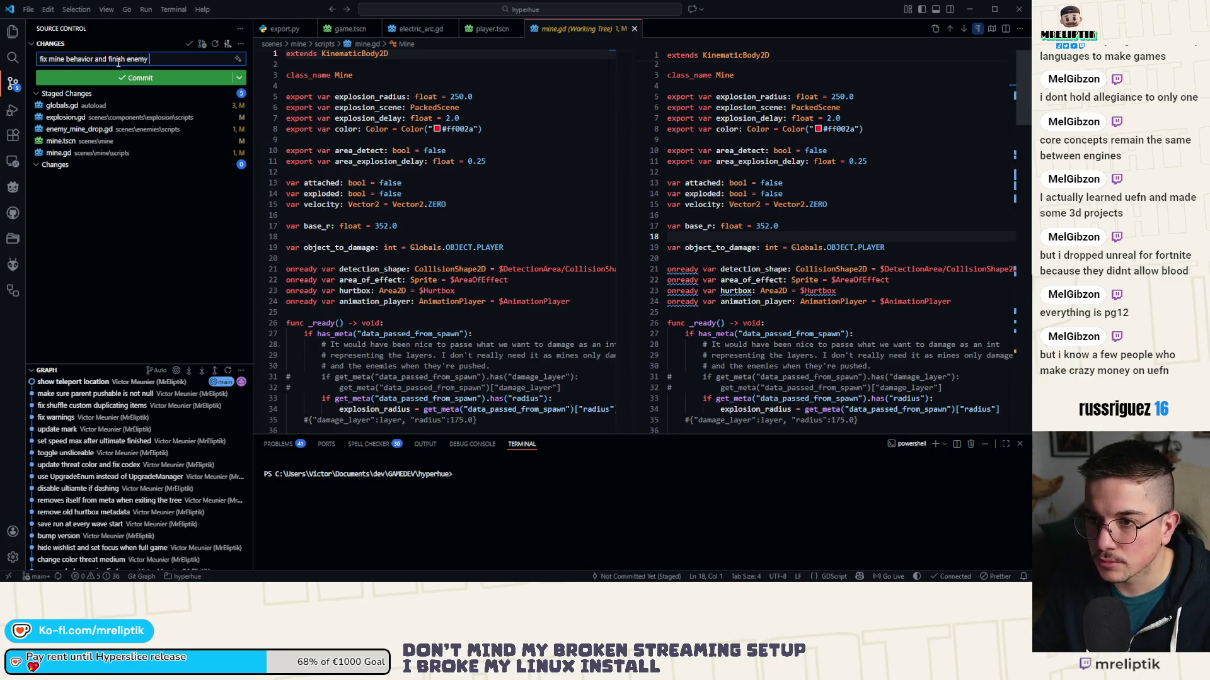
text( miune dro)
- Fix the typo in 'fix mine behavior and finish enemy mine drop', commit it, and sync to remote
key(BackSpace)
key(BackSpace)
key(BackSpace)
text(ne drop)
key(ctrl+Return)
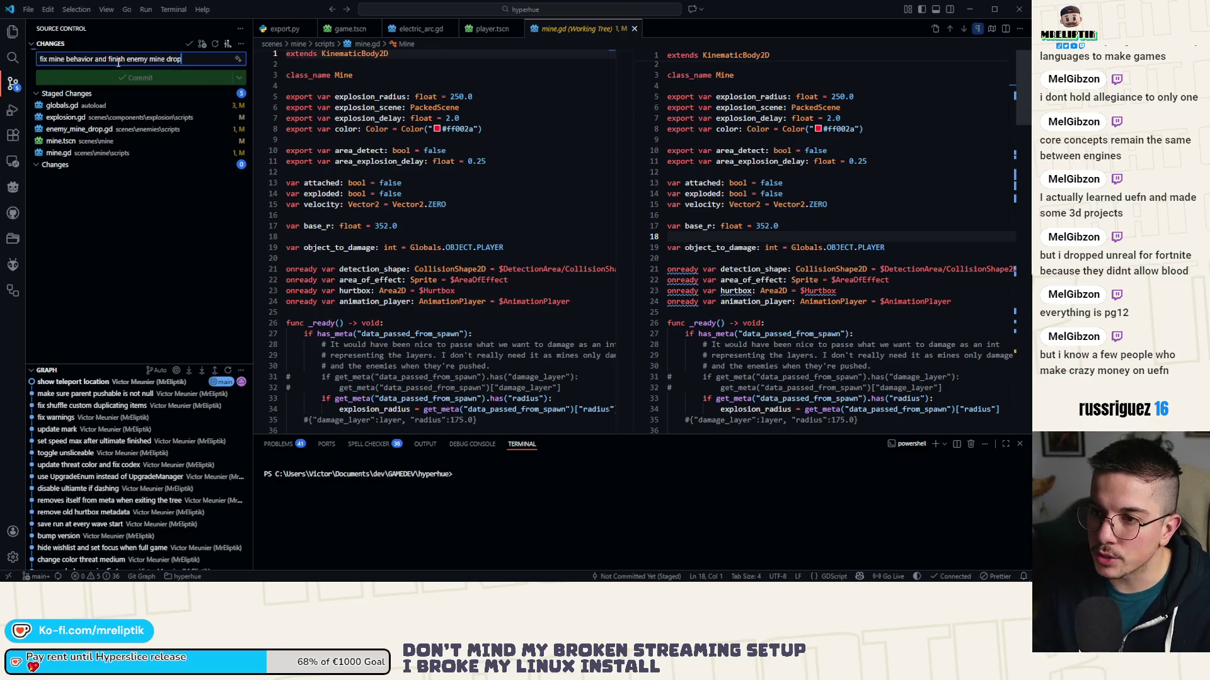
click(154, 80)
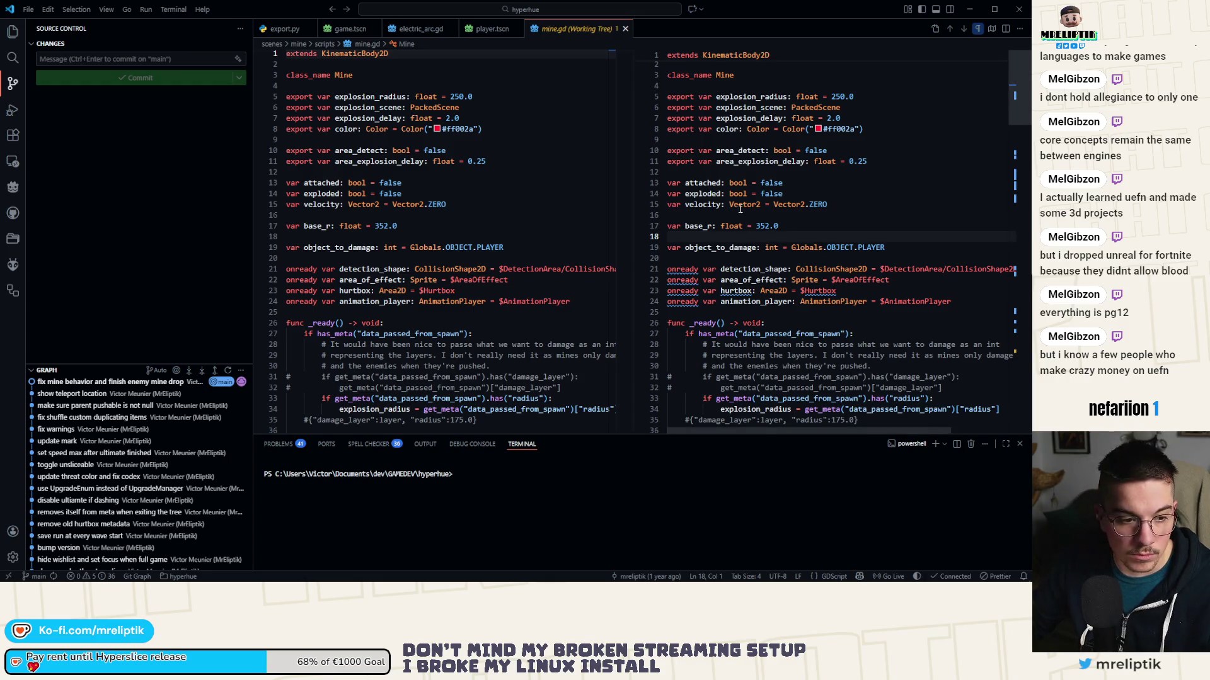
- Switch to Godot, quit the editor with Ctrl+Q and confirm, then return to Steamworks
click(156, 202)
mouse_move(138, 559)
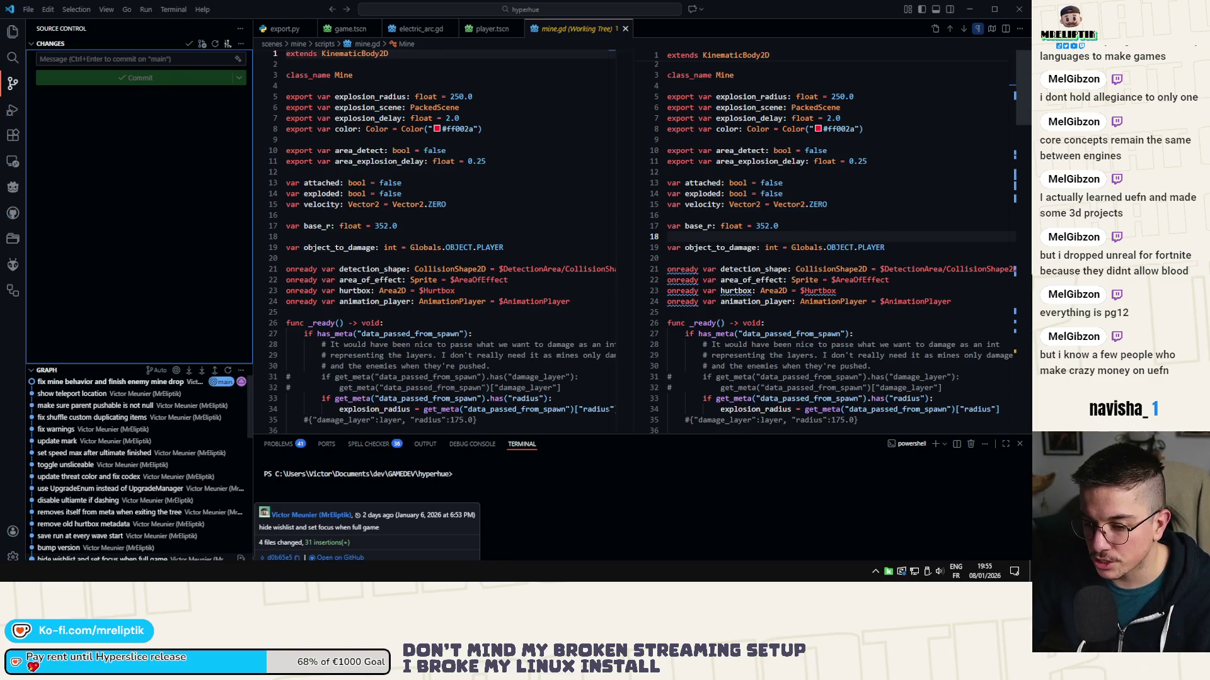
key(alt+Tab)
key(ctrl+q)
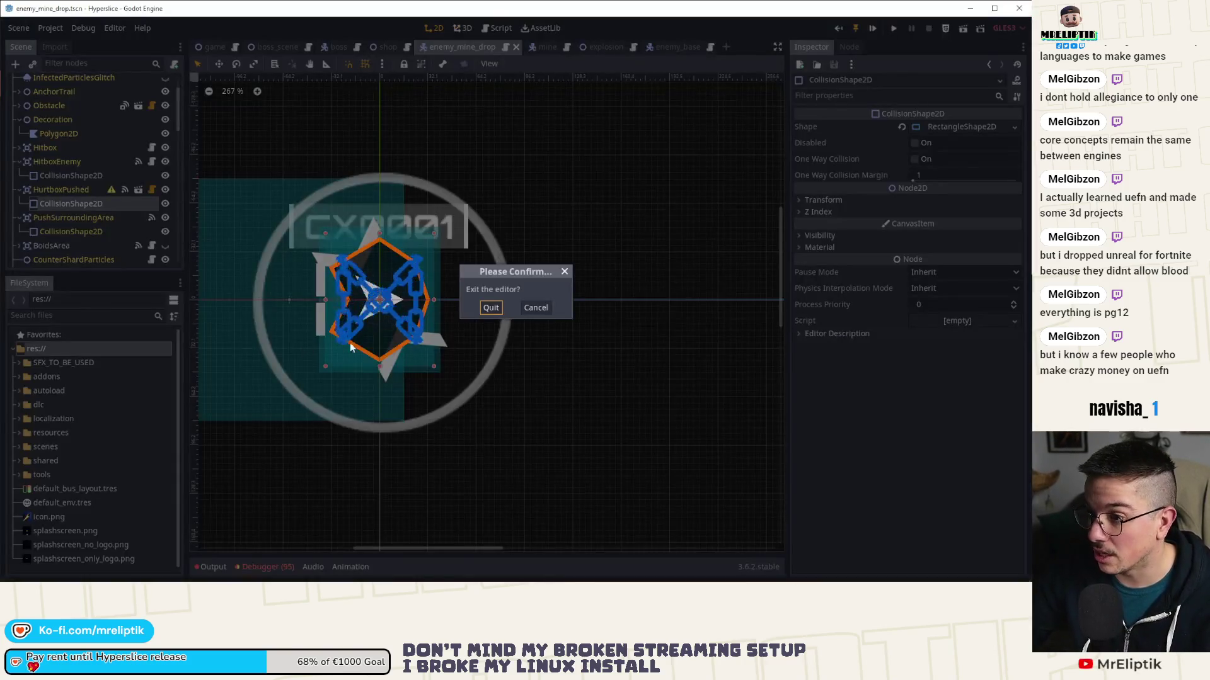
click(490, 307)
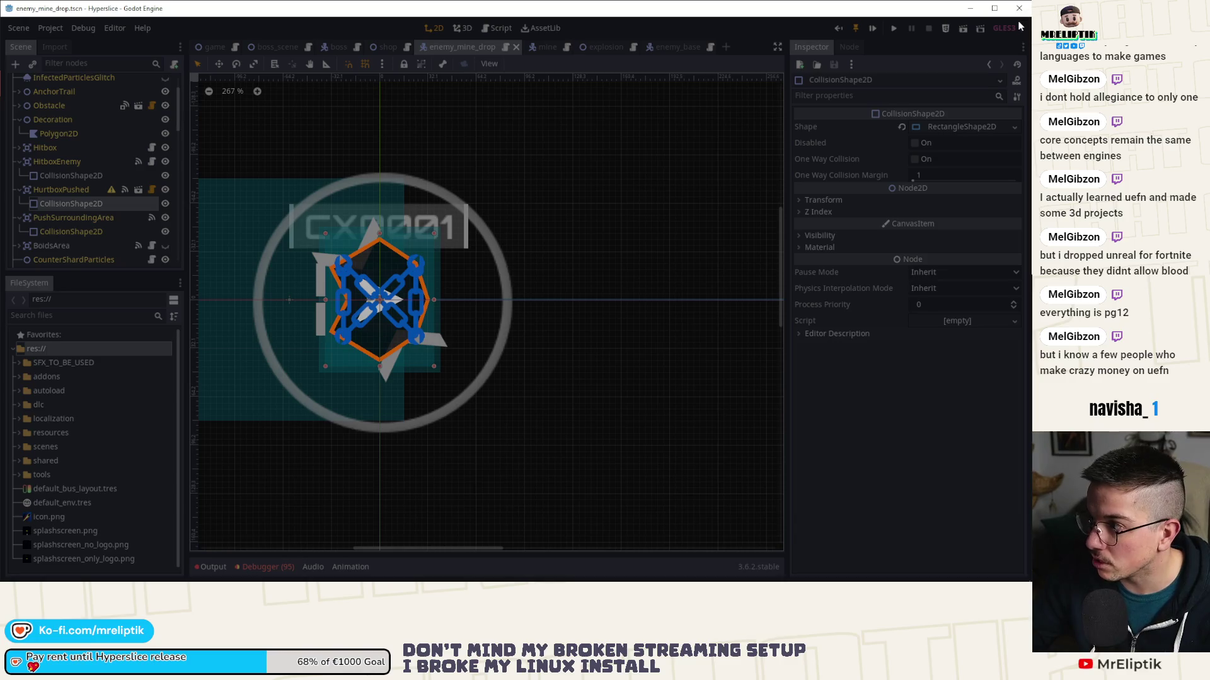
key(alt+Tab)
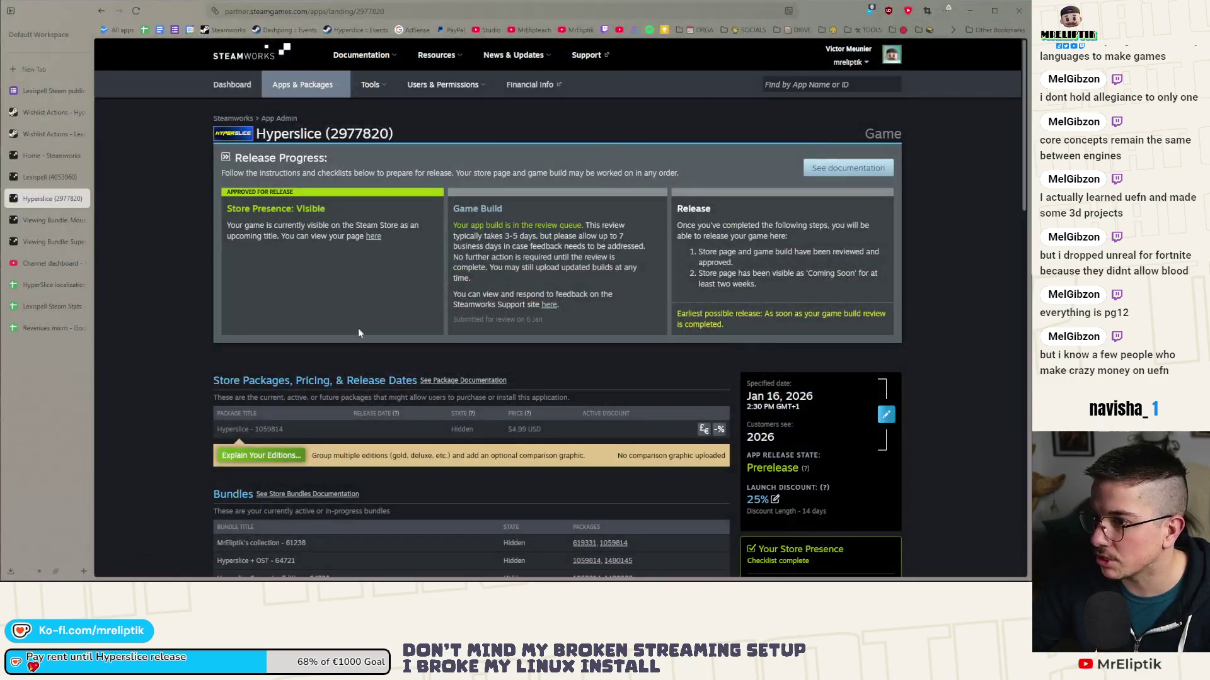
- Reload the Hyperslice Steamworks app page, then switch to the HyperSlice localization spreadsheet
click(135, 11)
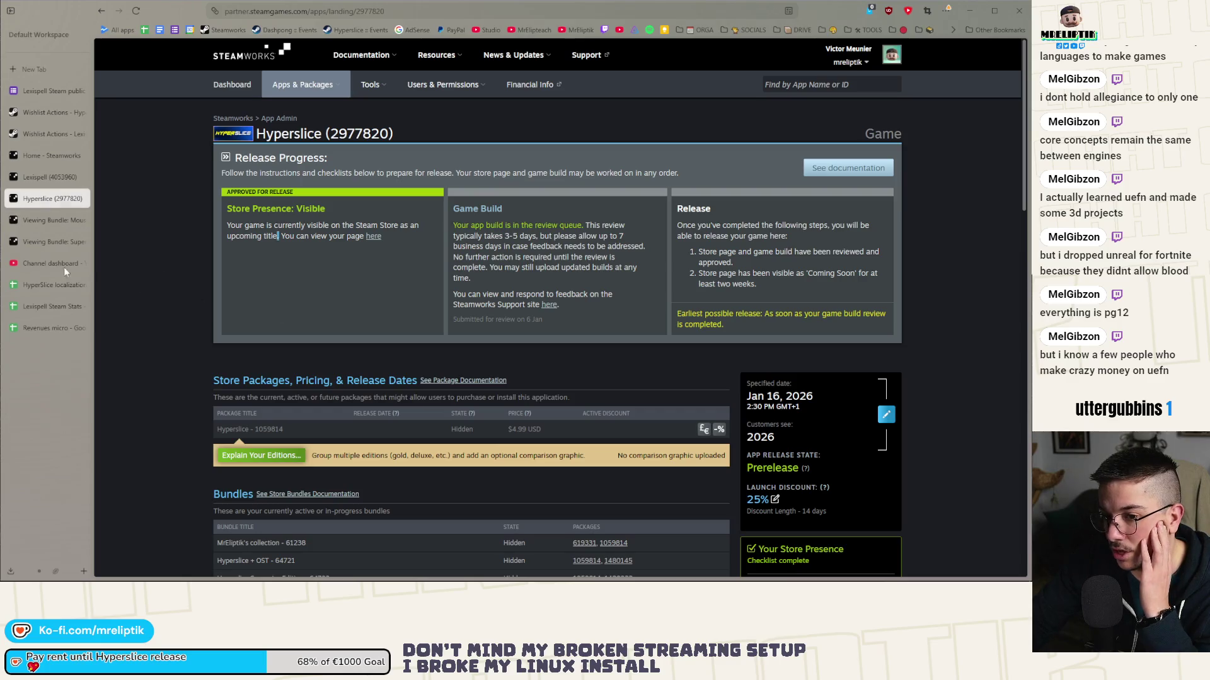
click(37, 288)
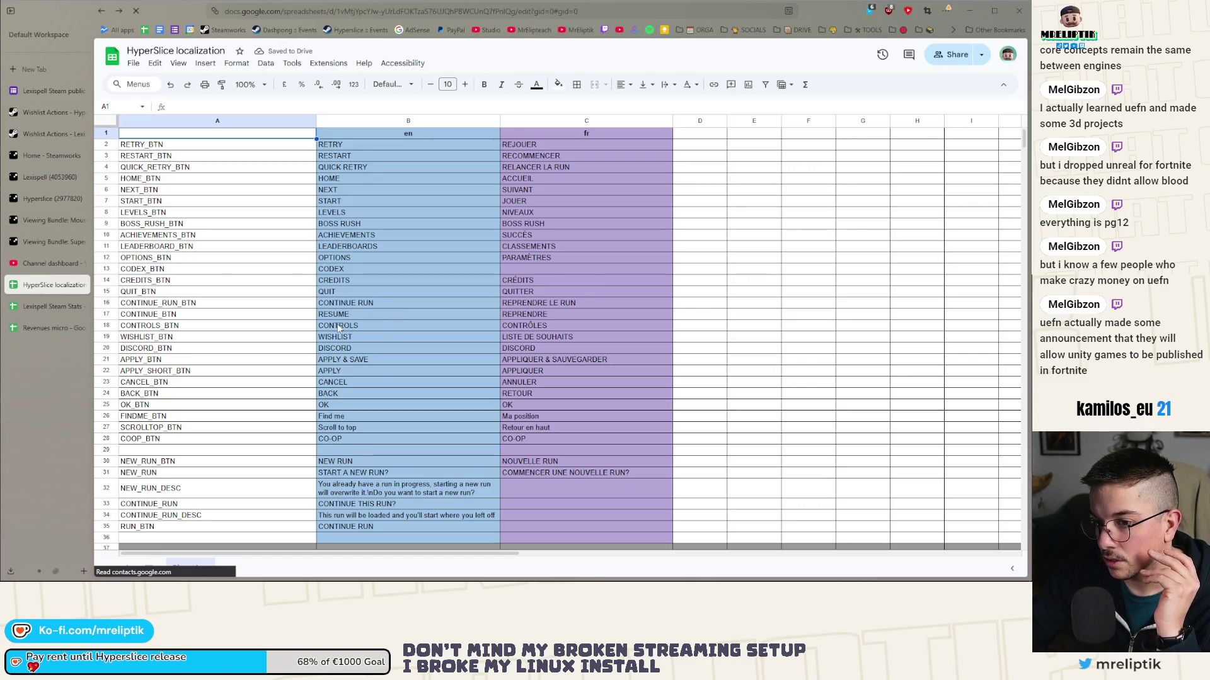
- Scroll through the localization strings down to upgrade keys like CHOICE_REWARD_MORE and DASH_WIDER, then open YouTube Studio
scroll(339, 328, down, 10)
scroll(339, 323, down, 5)
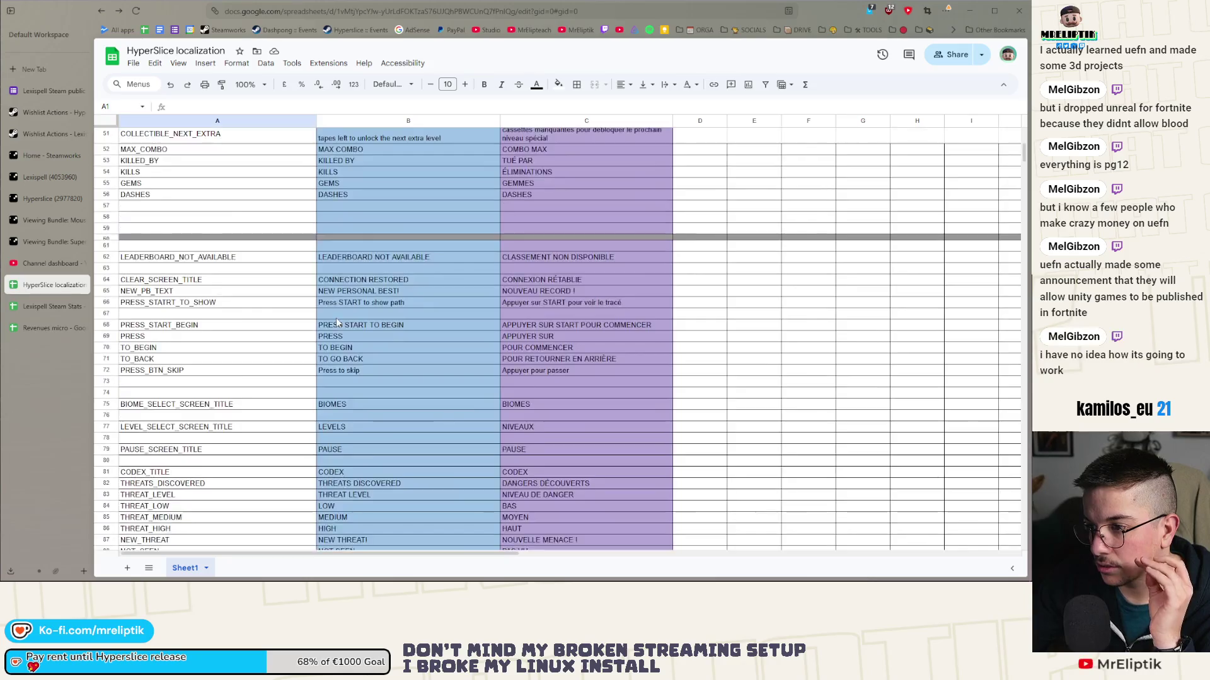
scroll(337, 322, down, 7)
scroll(497, 382, down, 7)
scroll(528, 327, down, 5)
scroll(528, 327, down, 15)
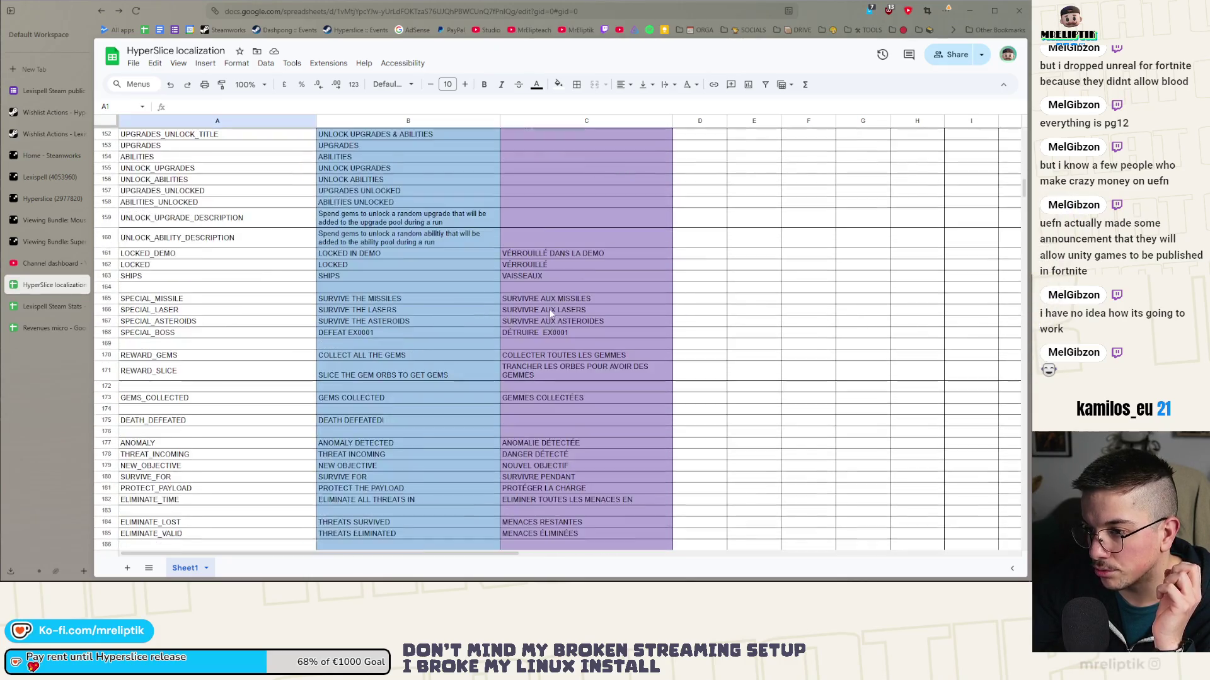
scroll(549, 309, down, 20)
scroll(560, 332, down, 5)
scroll(563, 337, down, 20)
scroll(561, 334, down, 5)
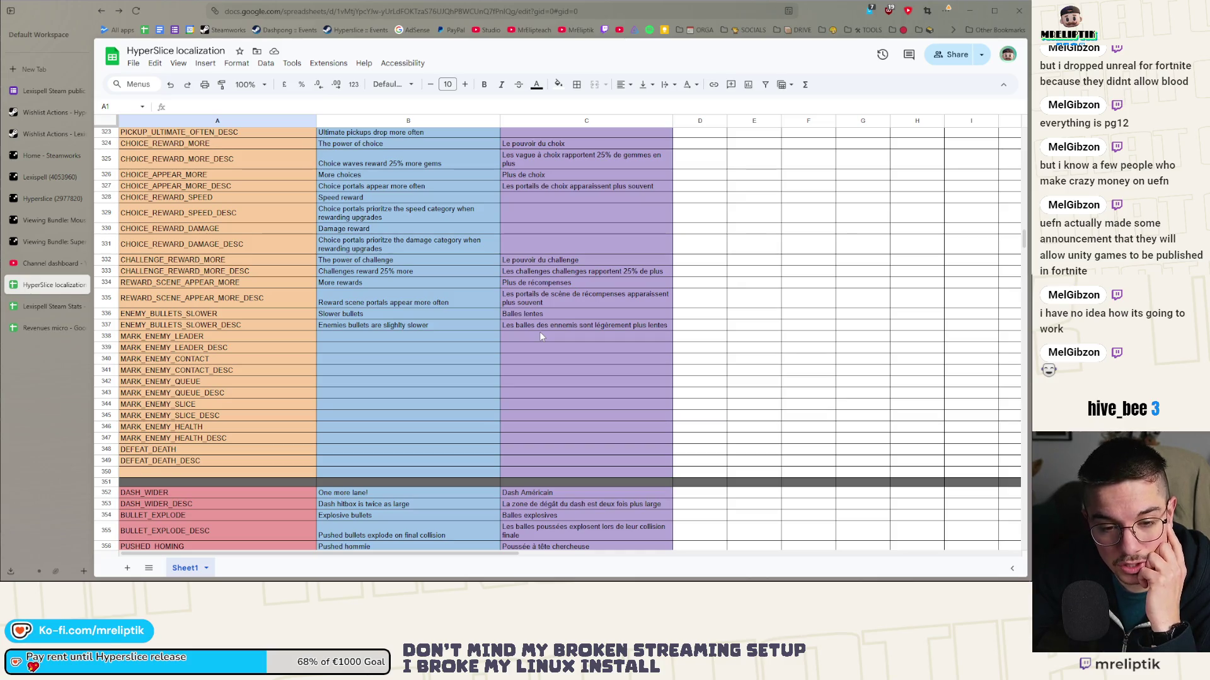
click(47, 266)
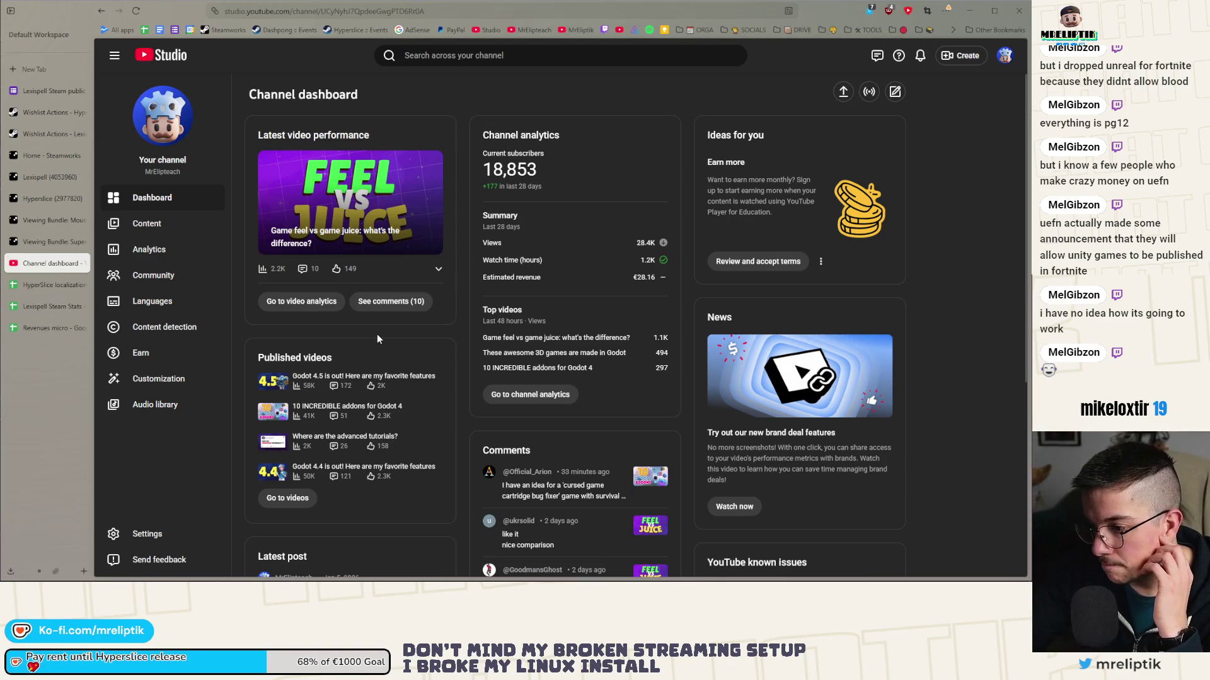
- Check the full YouTube Studio comments list, go back to the dashboard, then open Steam wishlist statistics
scroll(384, 337, down, 3)
click(522, 536)
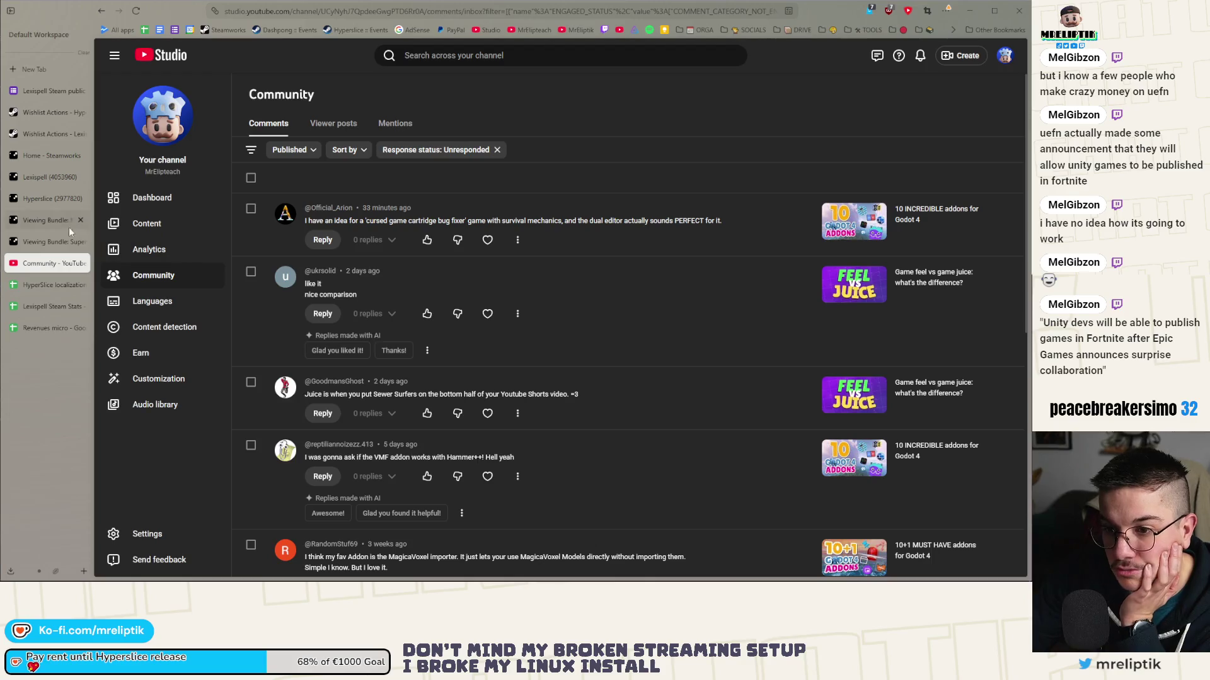
click(152, 197)
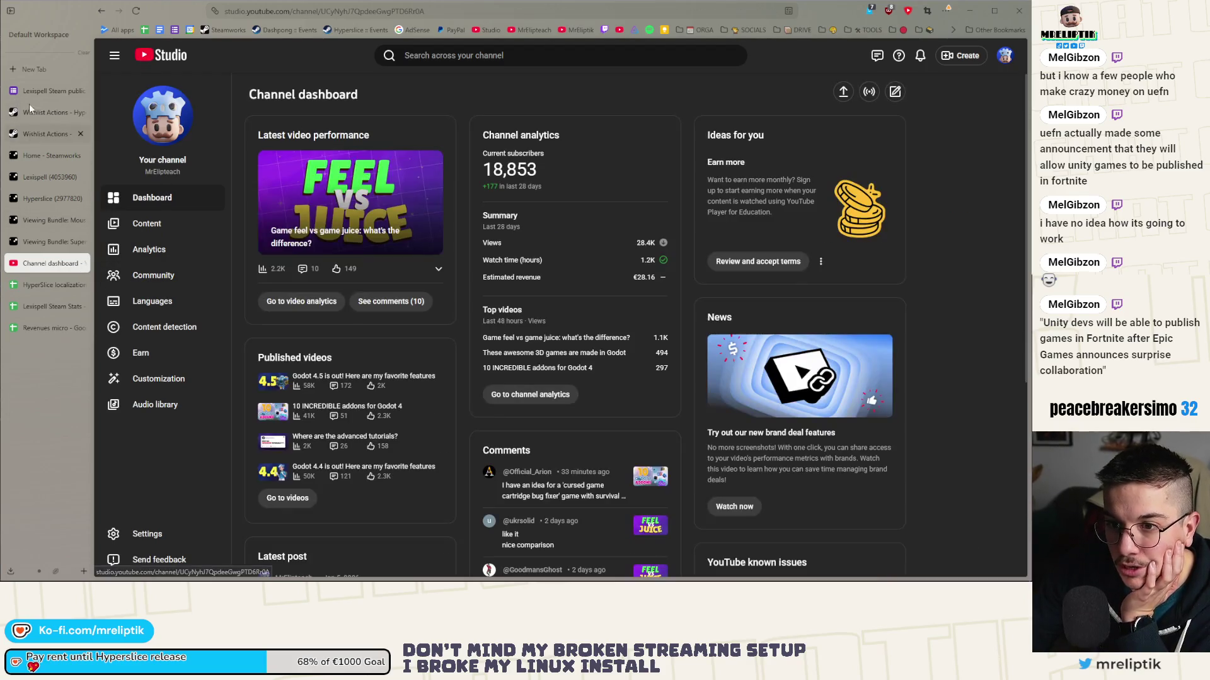
click(36, 134)
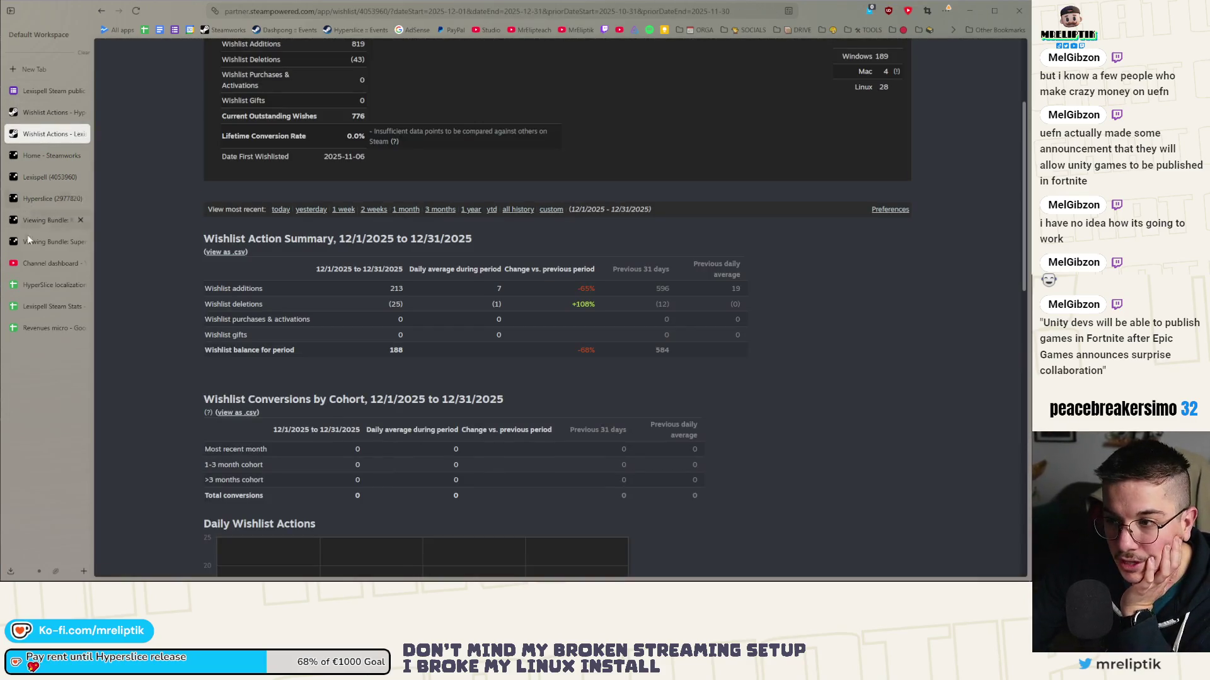
- Open and reload the Super reaKtor x Hyperslice bundle, then view its description and graphical assets
click(35, 245)
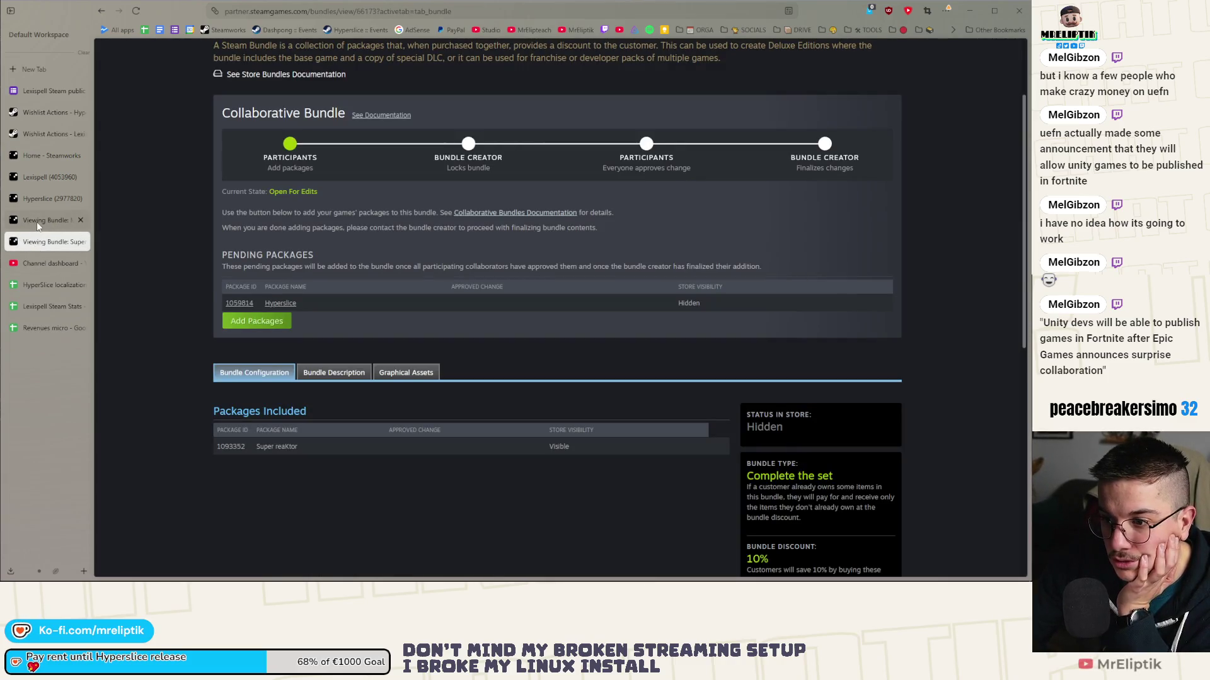
click(135, 11)
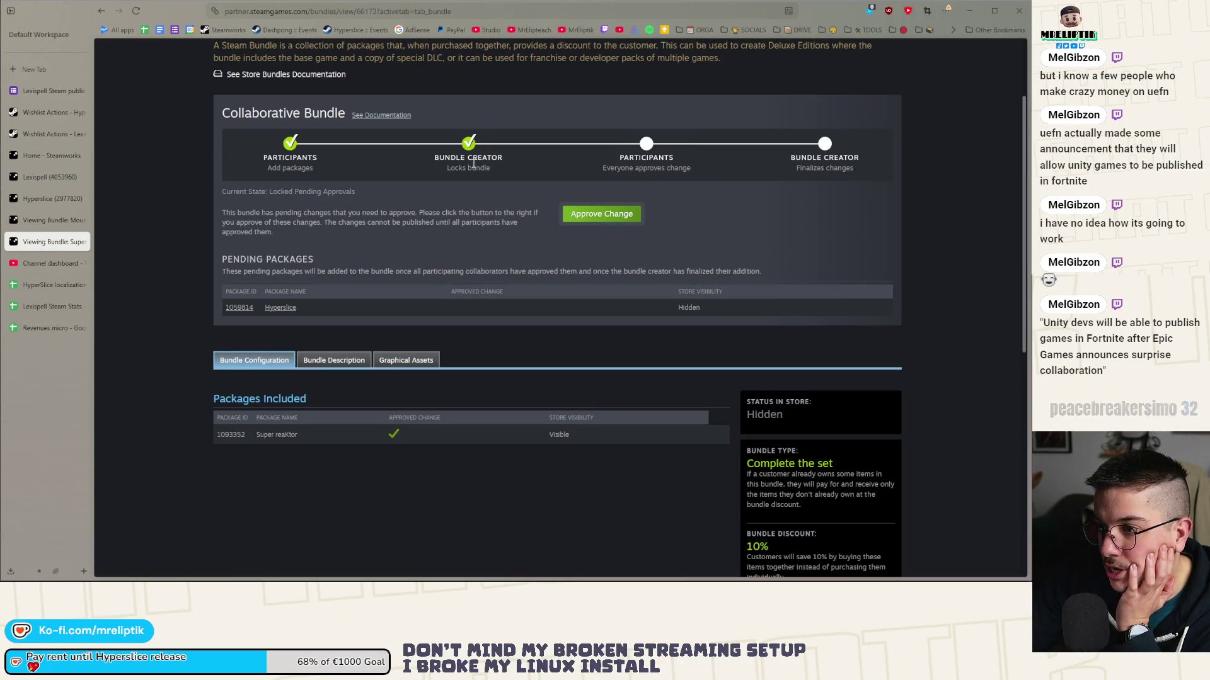
click(335, 360)
click(409, 361)
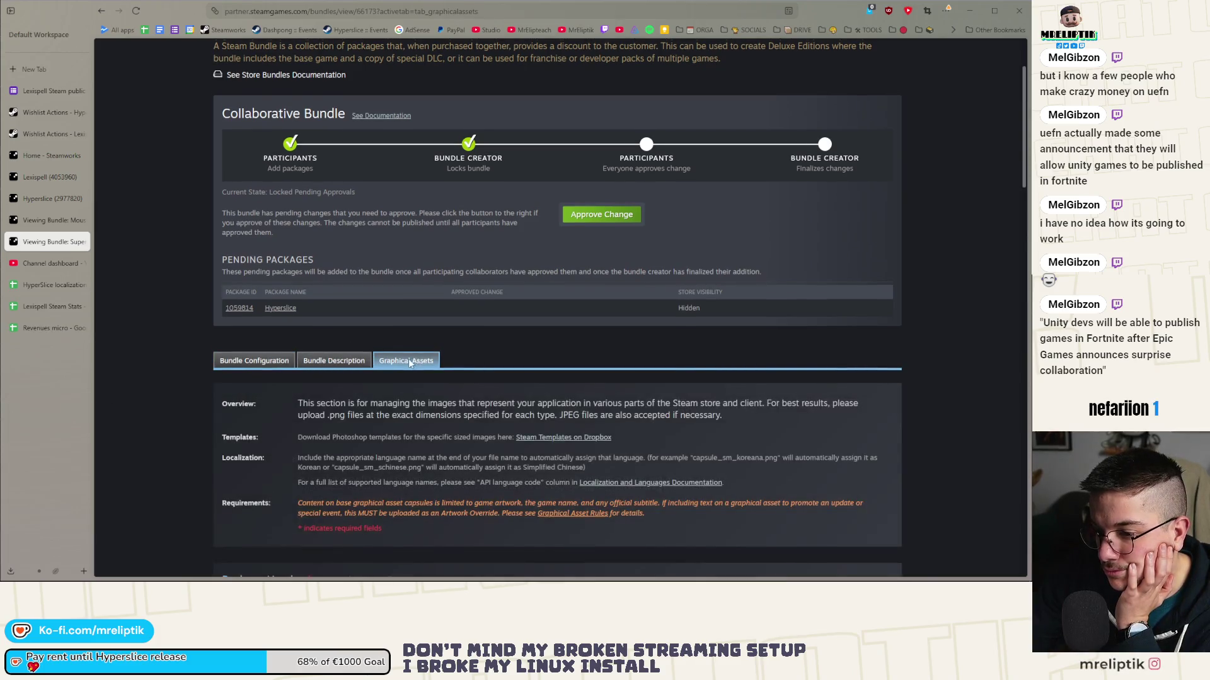
scroll(410, 362, down, 10)
scroll(408, 358, down, 10)
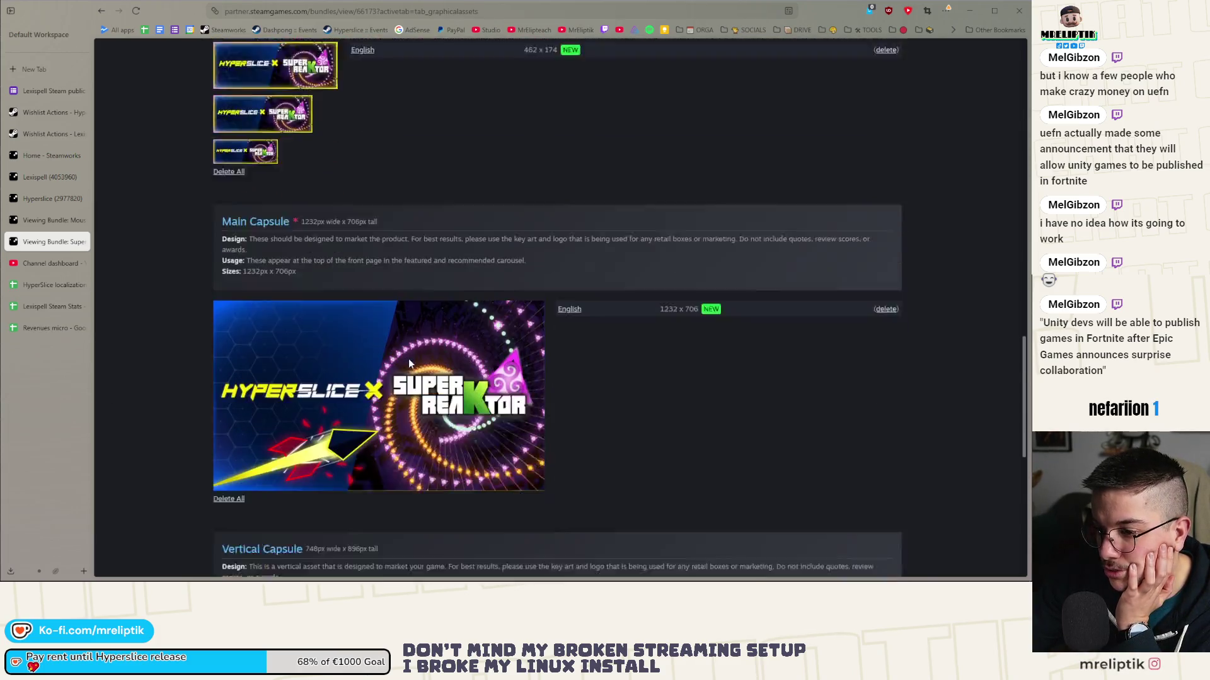
scroll(402, 357, up, 3)
scroll(400, 363, up, 15)
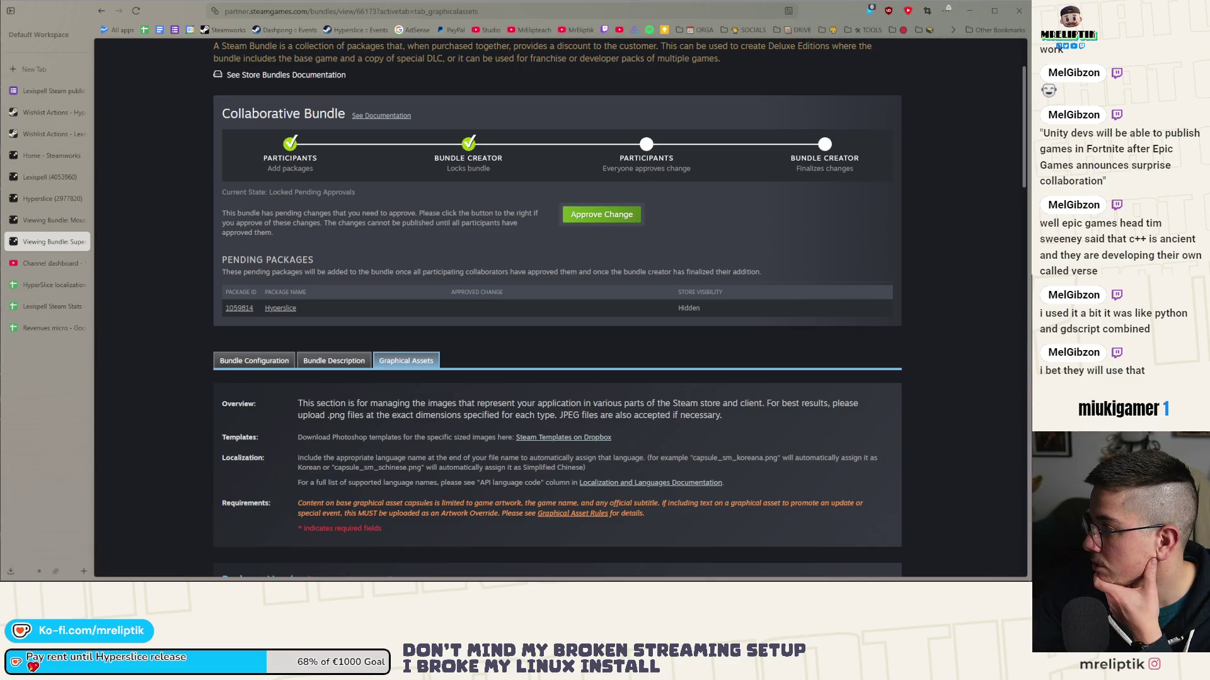
- Recheck the bundle description and graphical assets, then approve the pending Hyperslice package change
scroll(364, 391, down, 5)
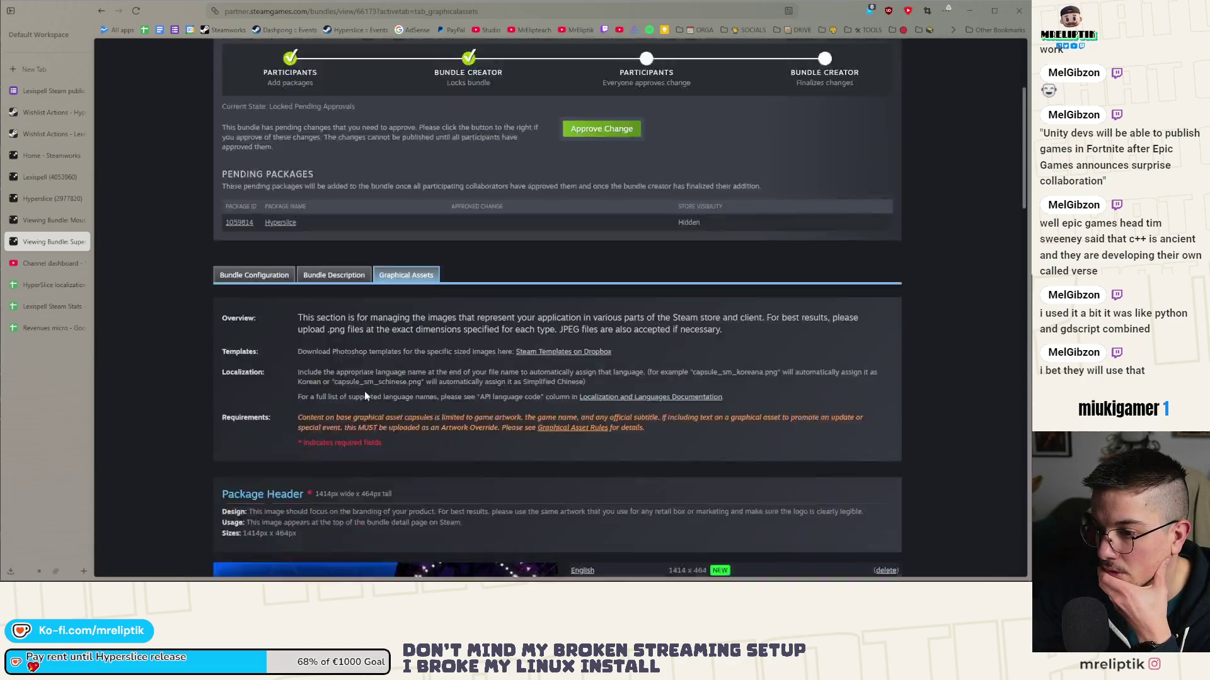
scroll(323, 178, up, 3)
click(334, 194)
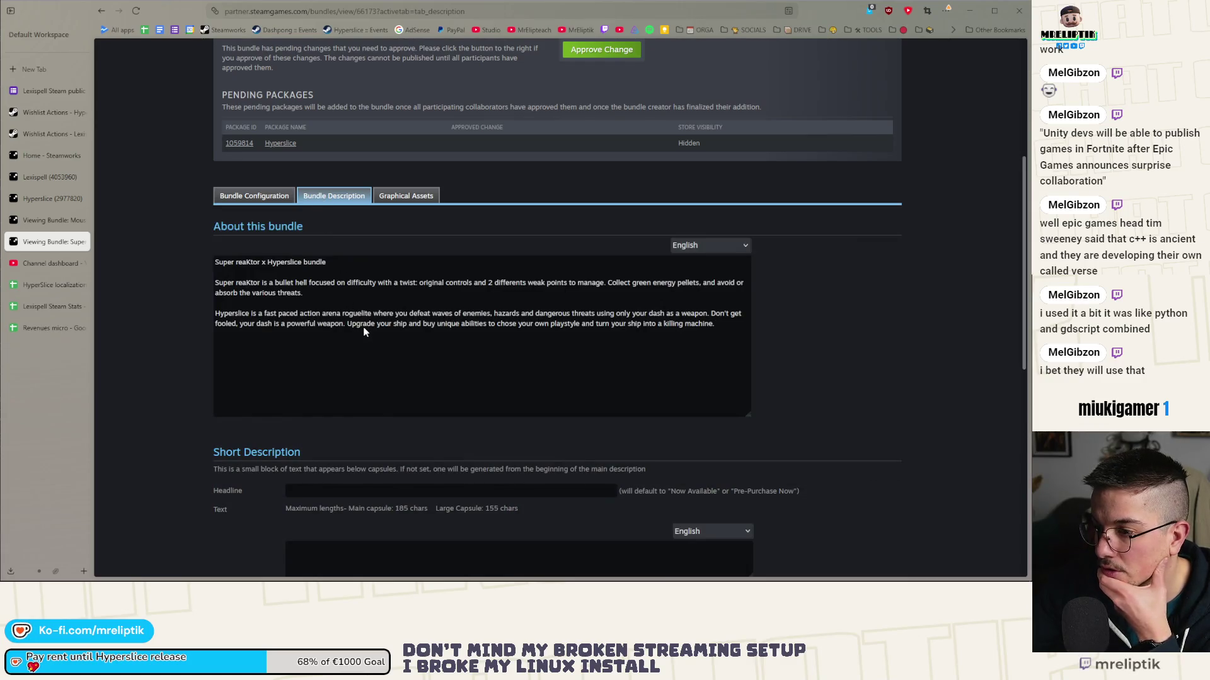
scroll(364, 329, down, 4)
scroll(364, 331, up, 10)
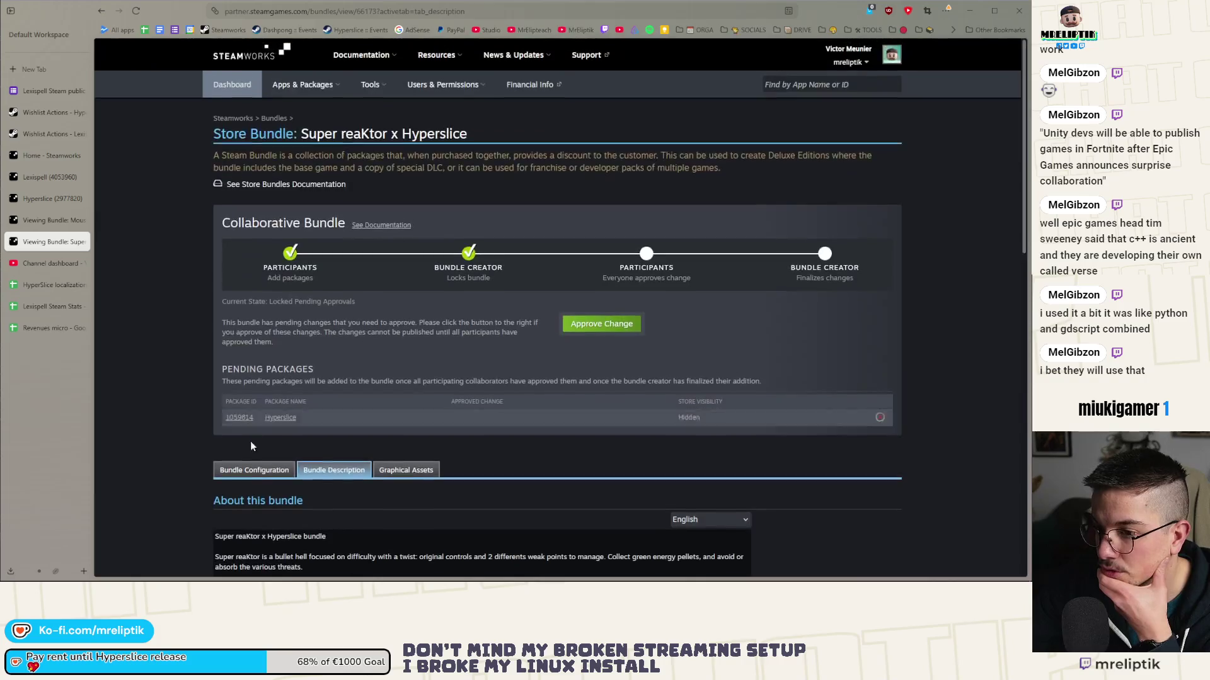
click(421, 471)
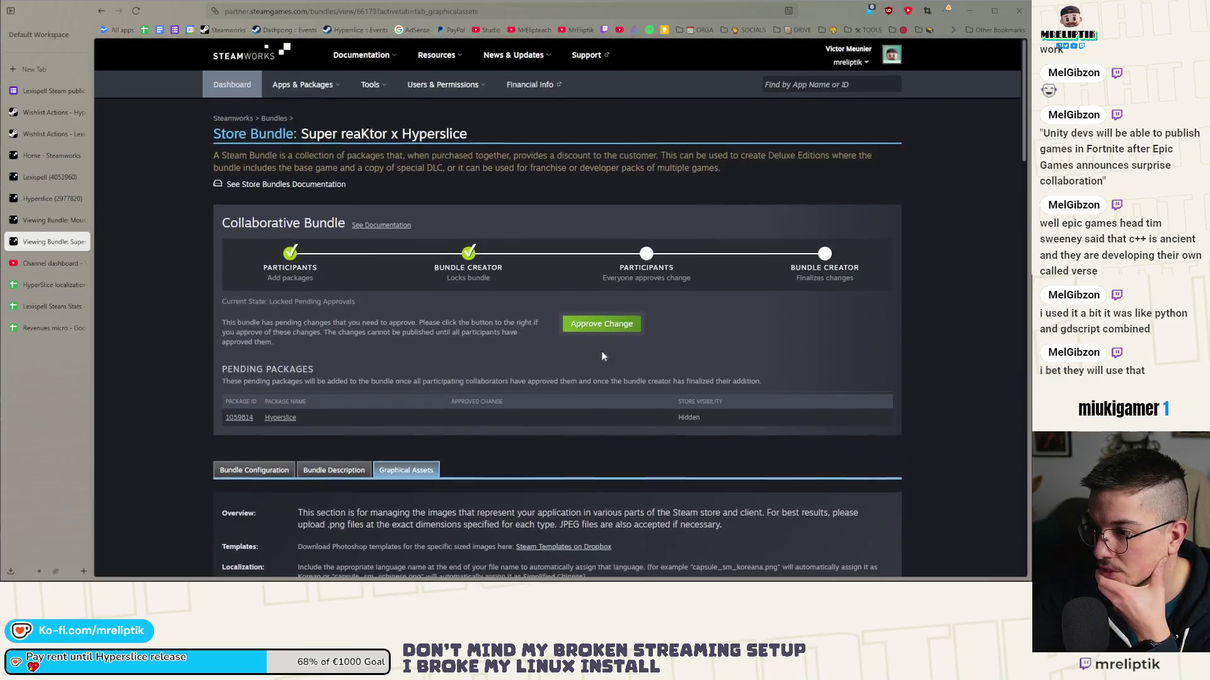
click(602, 324)
click(630, 332)
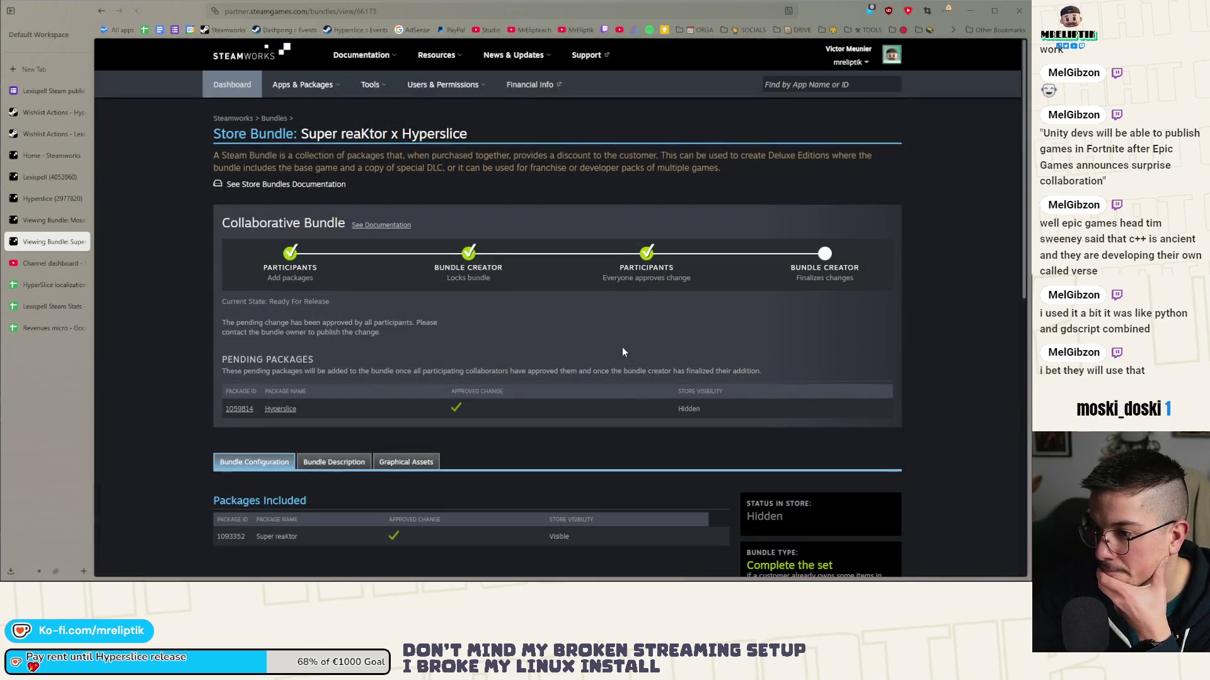
- Scroll the Super reaKtor x Hyperslice bundle page to check its approval and release status
scroll(588, 349, down, 4)
scroll(539, 353, up, 4)
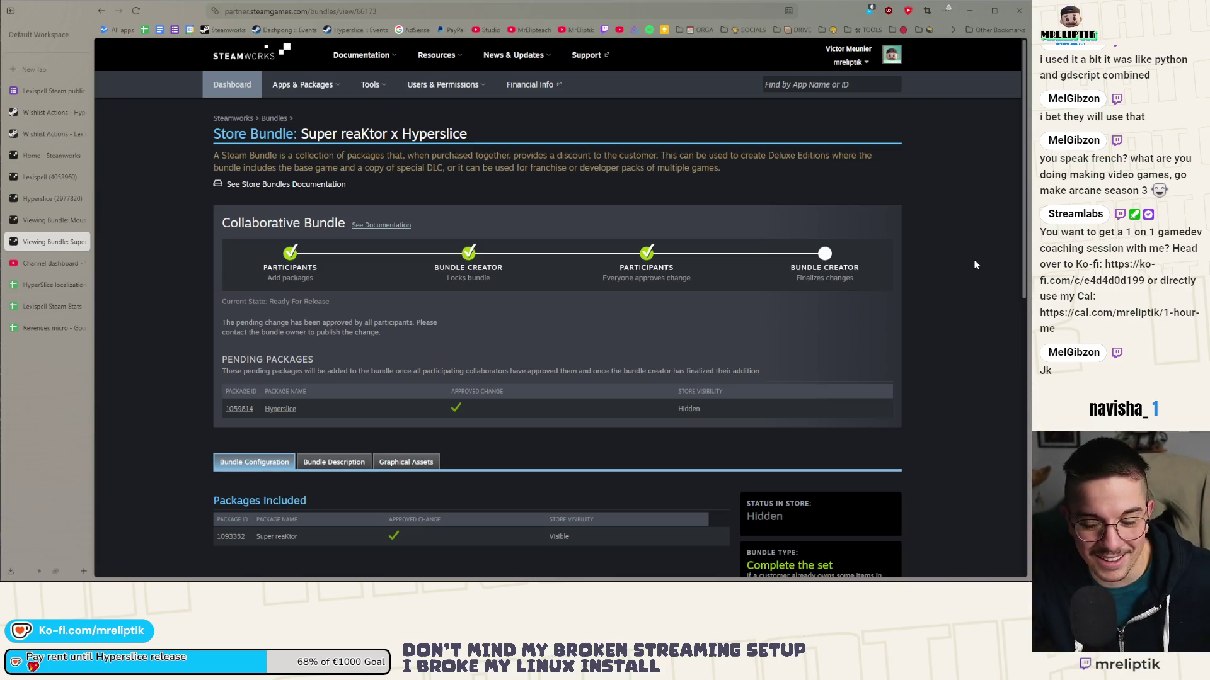
- Look over the Hyperslice x Identifile bundle's graphical assets, return to Super reaKtor x Hyperslice, and close the browser
scroll(399, 410, down, 5)
scroll(418, 392, up, 1)
scroll(418, 392, up, 4)
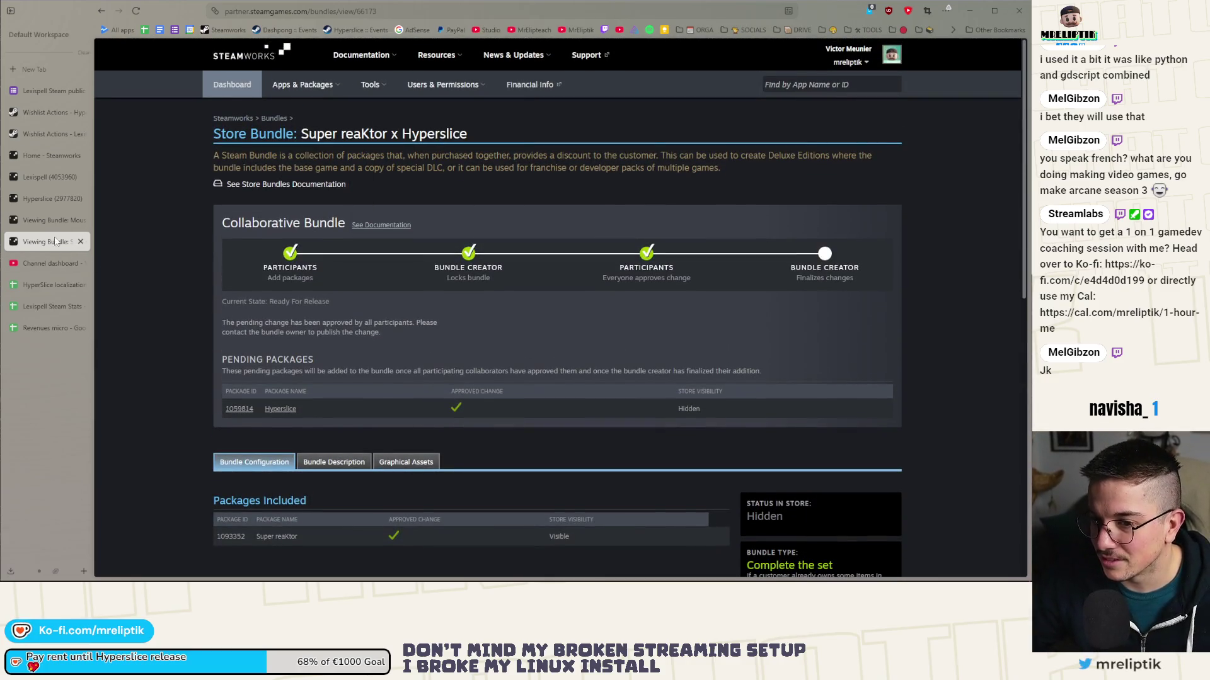
click(53, 220)
scroll(207, 273, down, 3)
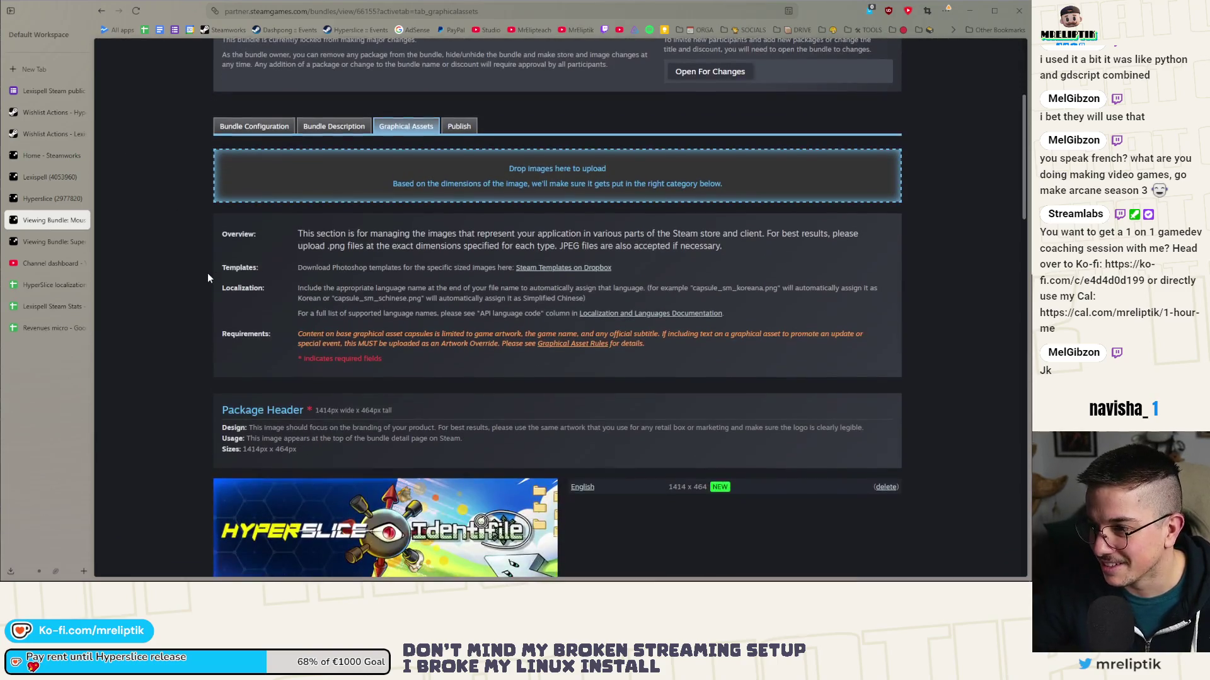
scroll(207, 280, down, 10)
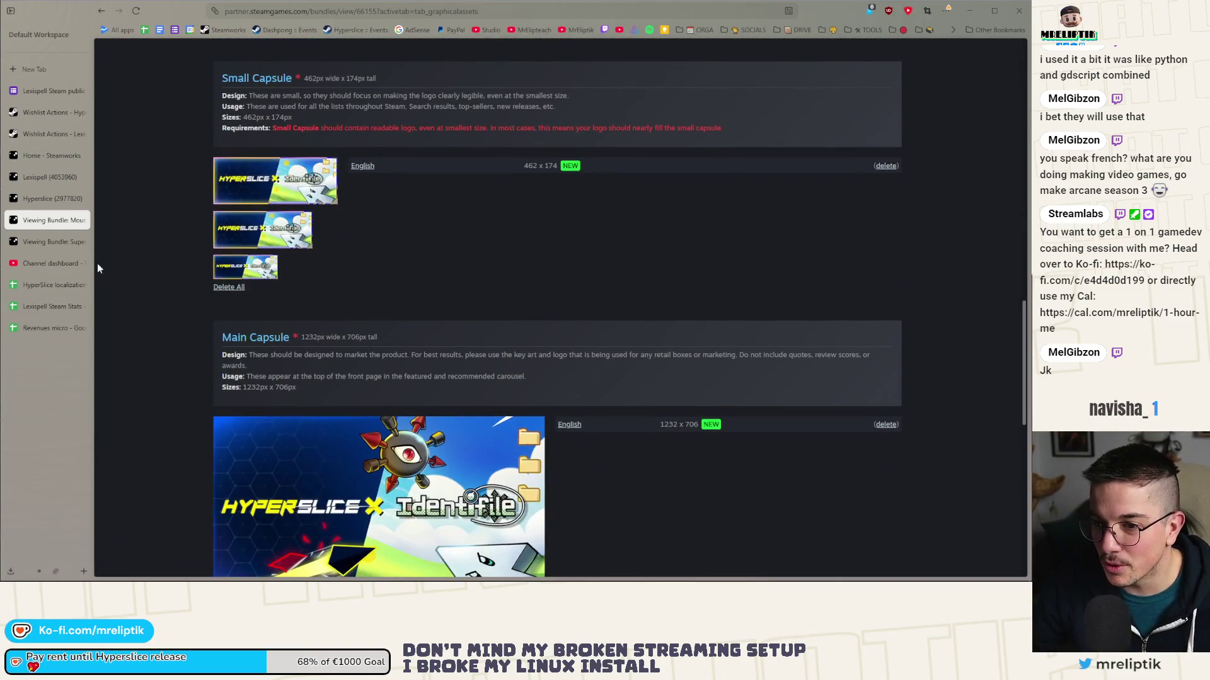
click(48, 242)
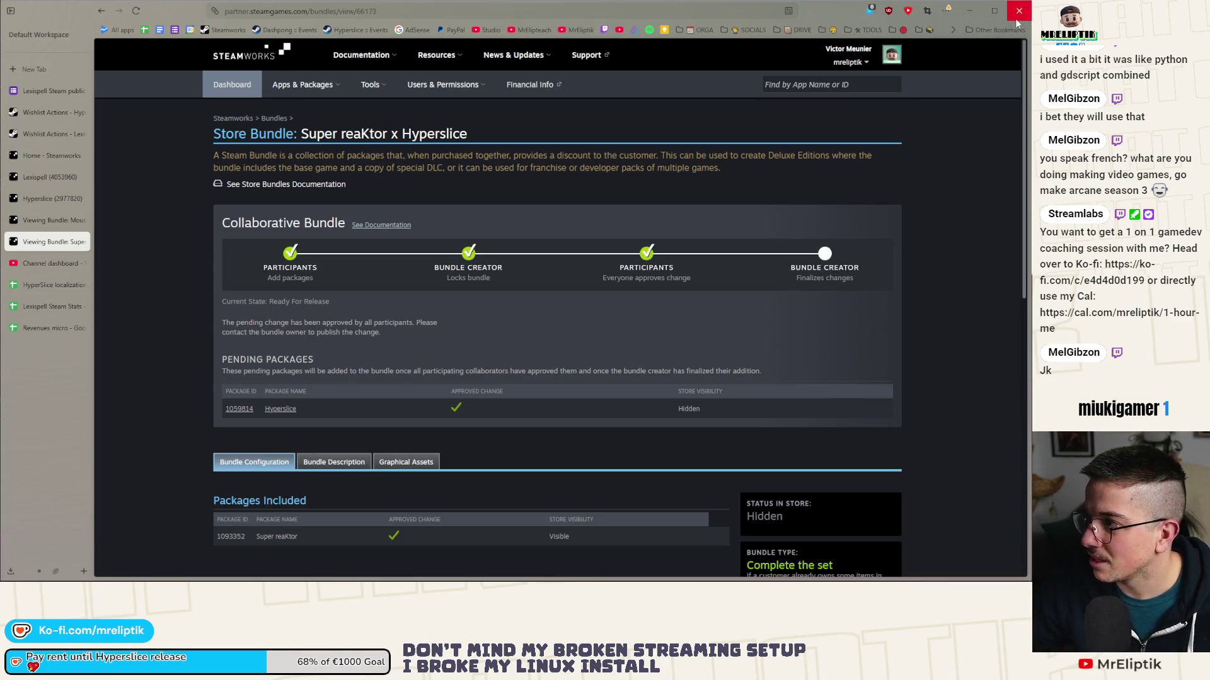
click(1019, 11)
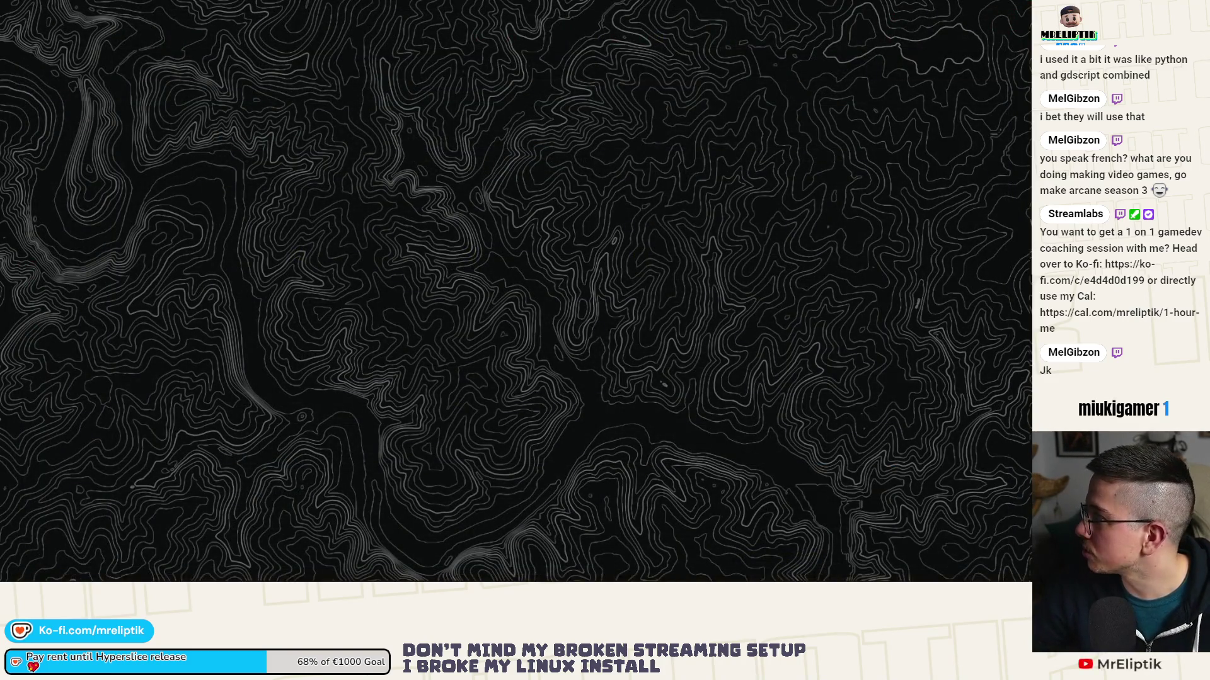
- Open the full Steam Workshop version control news post from the email and close the Gmail tab
scroll(428, 333, down, 8)
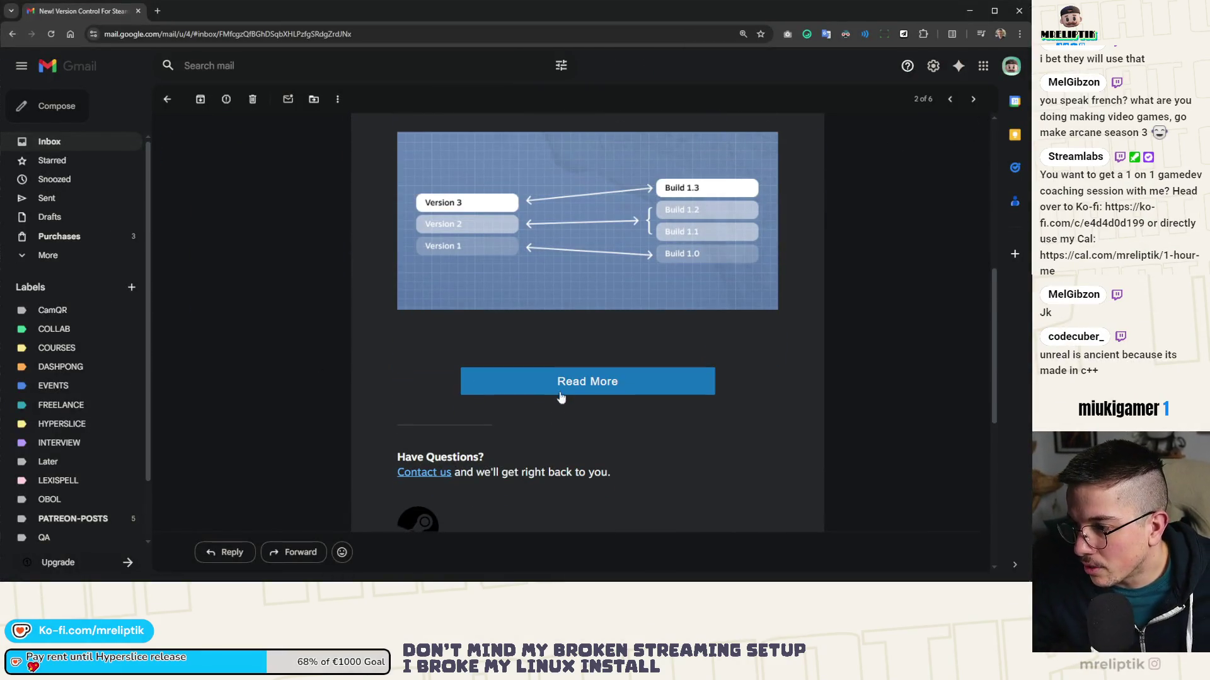
click(559, 396)
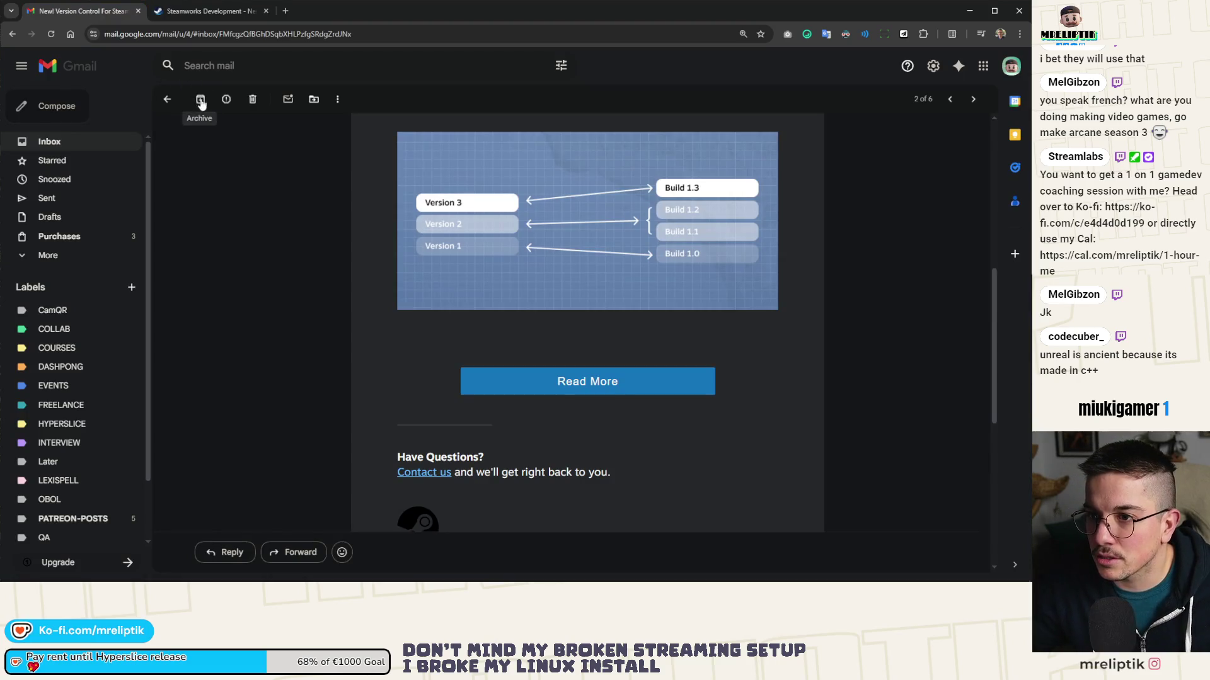
click(138, 10)
- Read through the Workshop item versioning article, then clear to the desktop with Super+D
scroll(217, 341, down, 3)
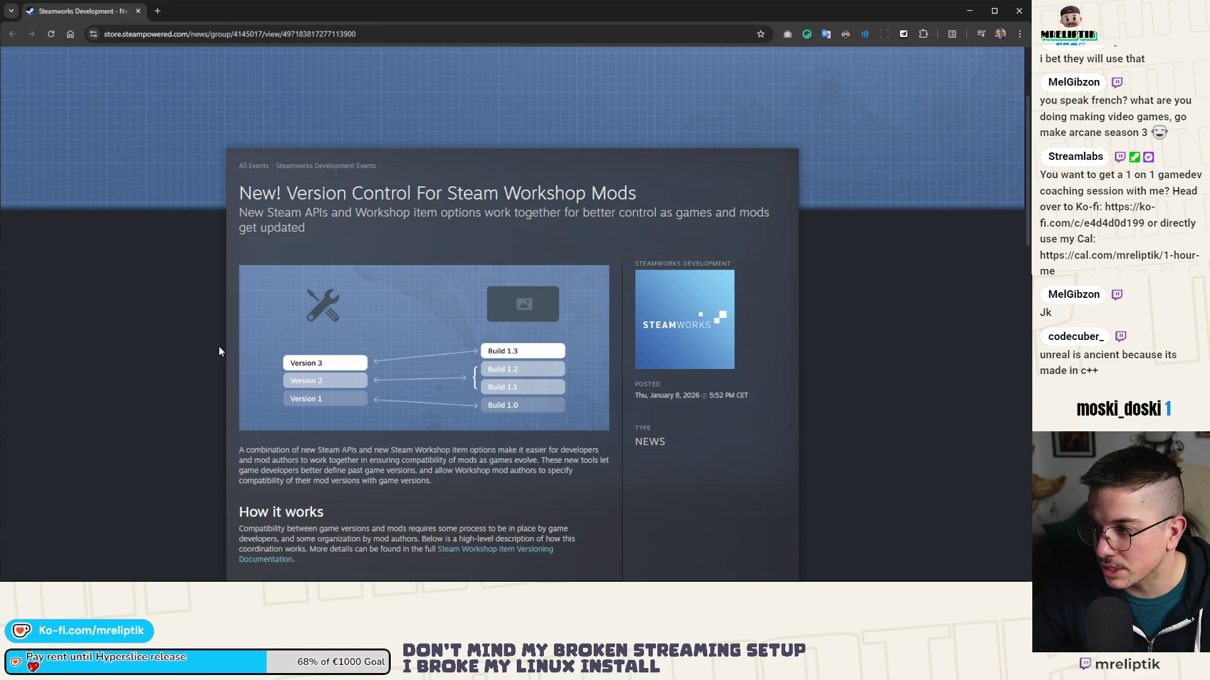
scroll(219, 351, down, 3)
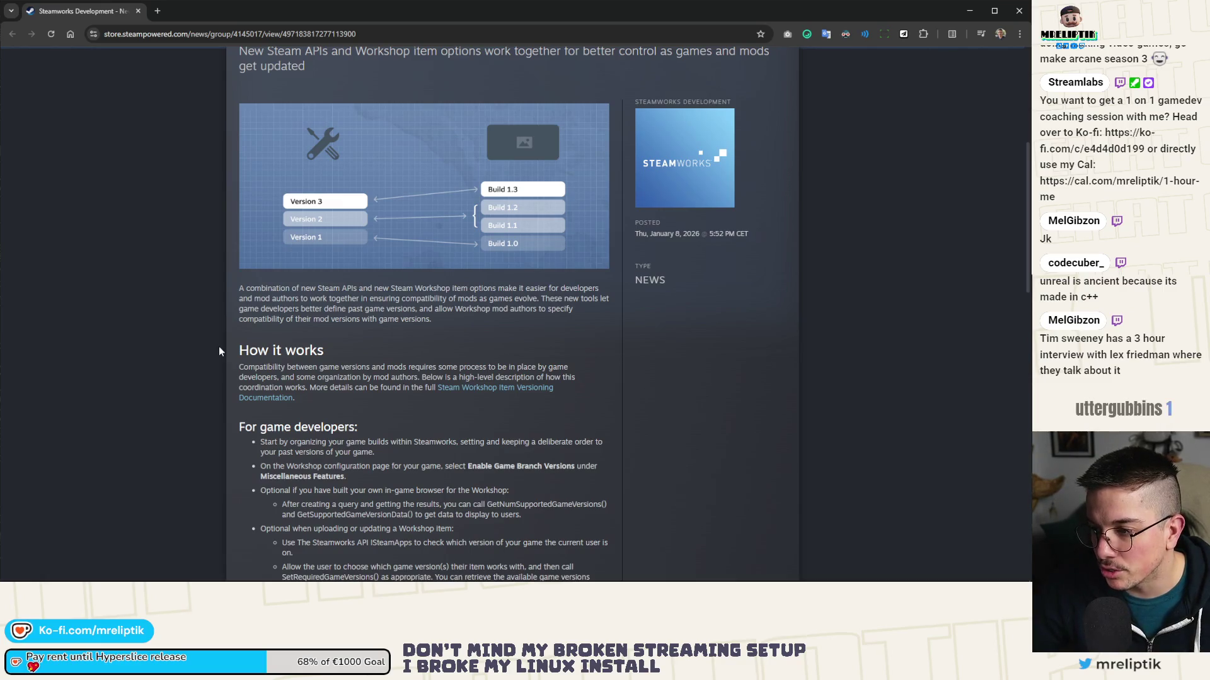
scroll(219, 347, down, 1)
scroll(220, 347, down, 3)
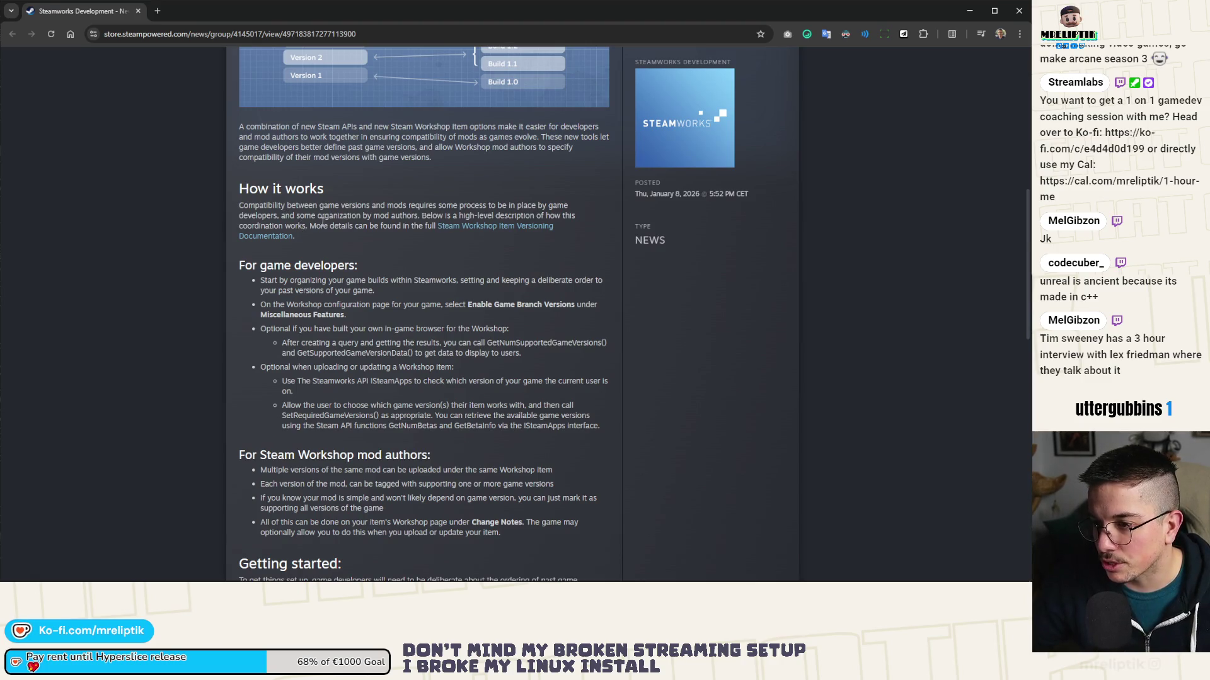
scroll(401, 218, down, 1)
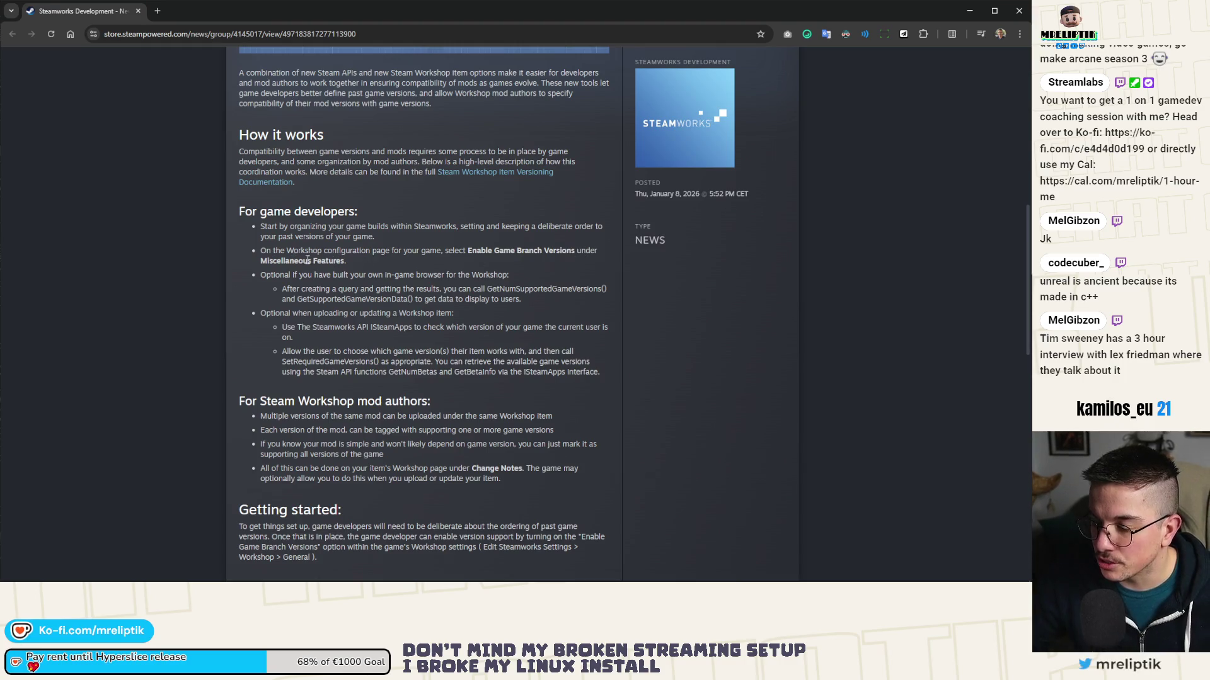
scroll(310, 284, down, 2)
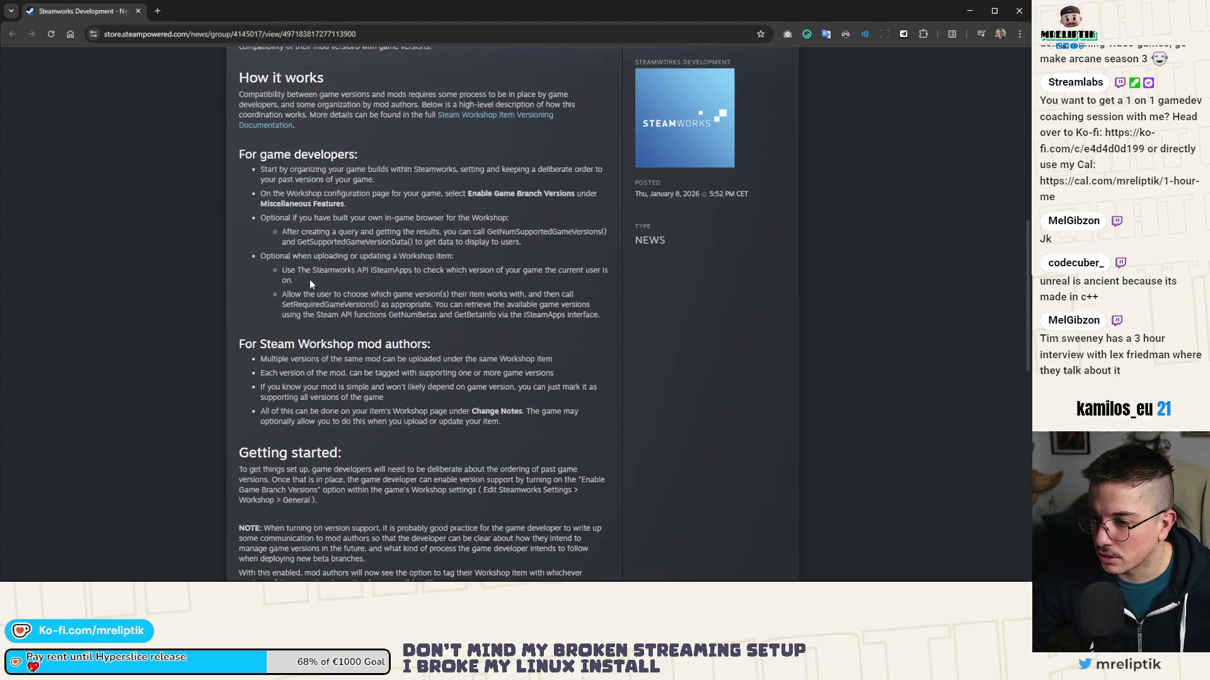
scroll(310, 285, down, 4)
scroll(310, 282, down, 6)
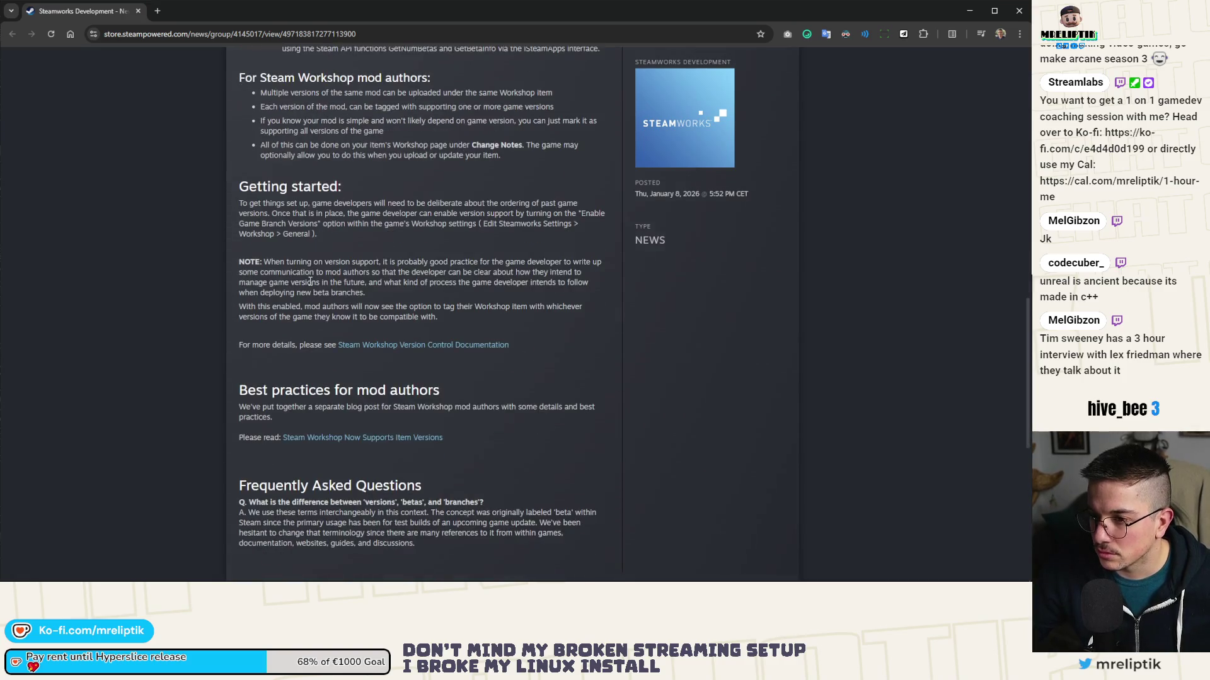
scroll(271, 285, up, 3)
scroll(271, 285, up, 10)
key(super+d)
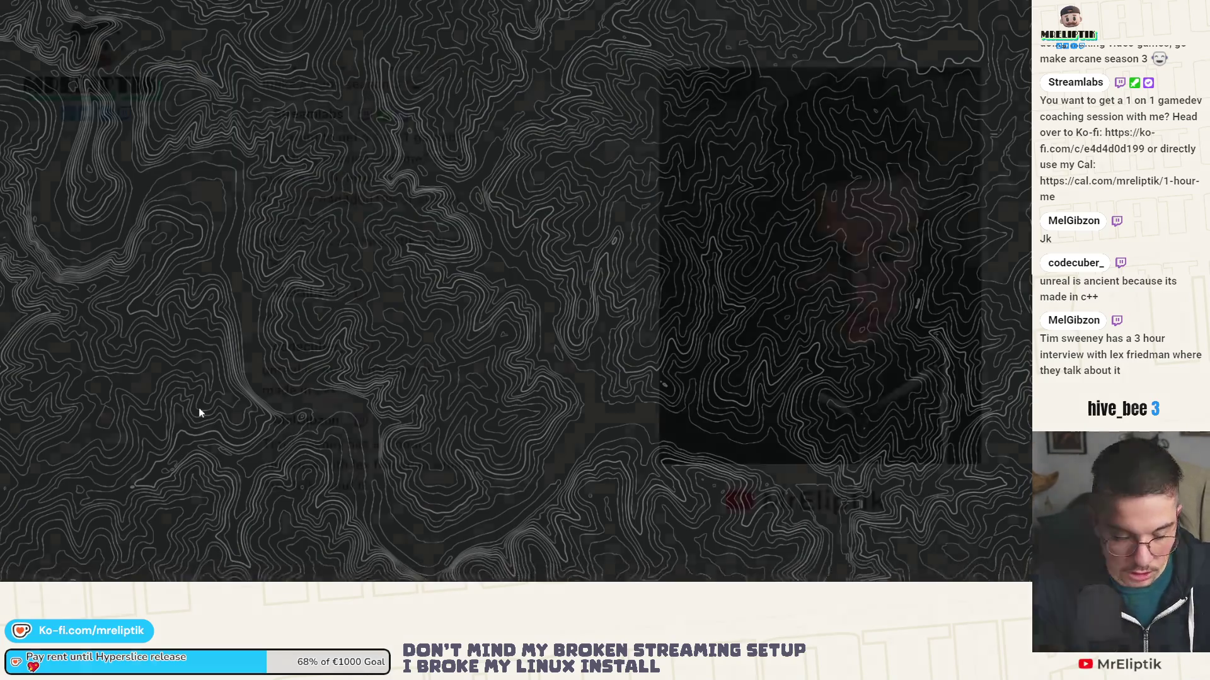